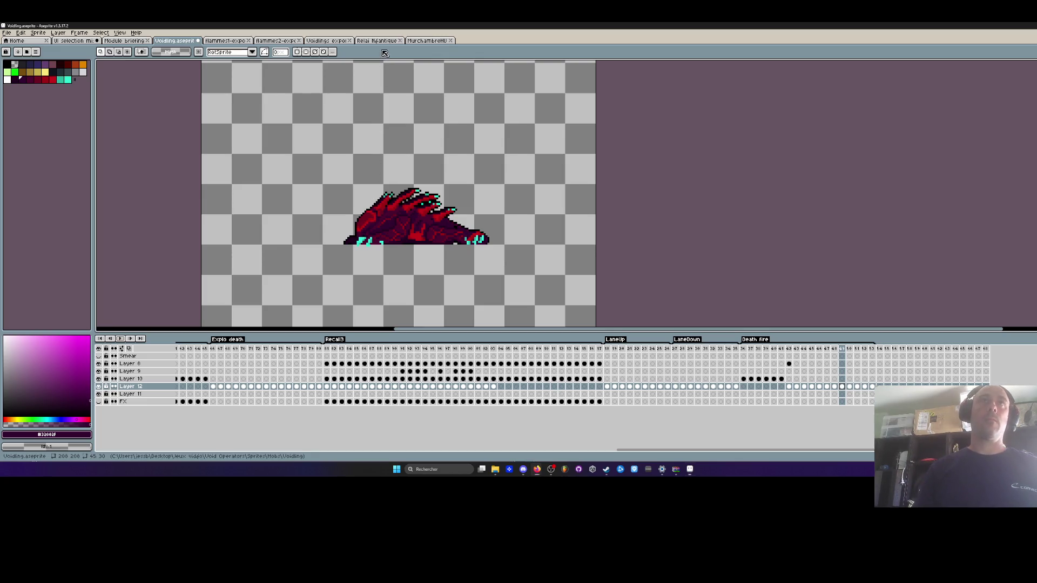
# Move the start of the Death fire tag to frame 40.
pyautogui.click(744, 351)
pyautogui.press('+')
pyautogui.press('+')
pyautogui.click(788, 380)
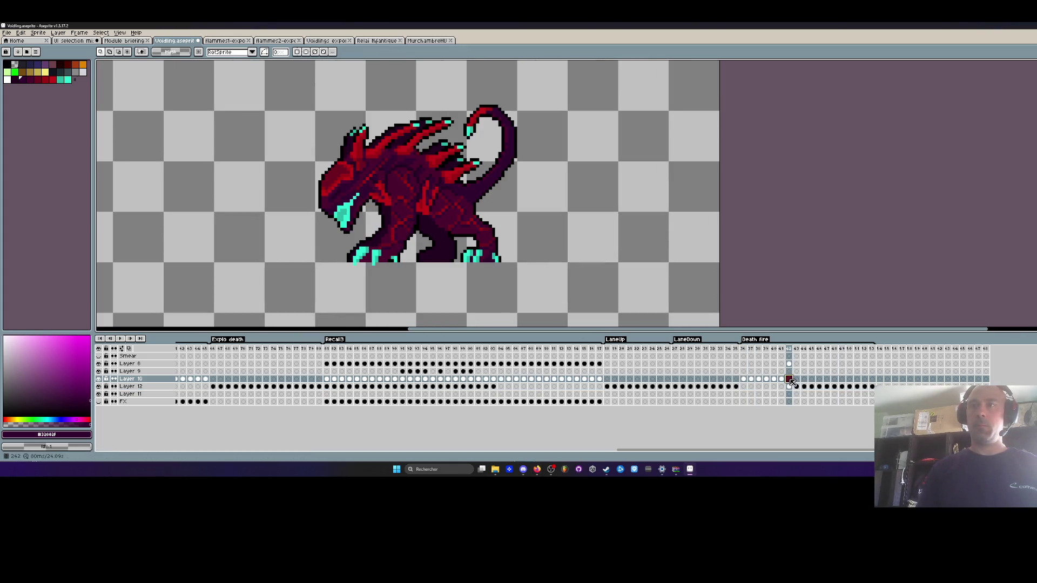
pyautogui.moveTo(742, 341); pyautogui.dragTo(773, 340)
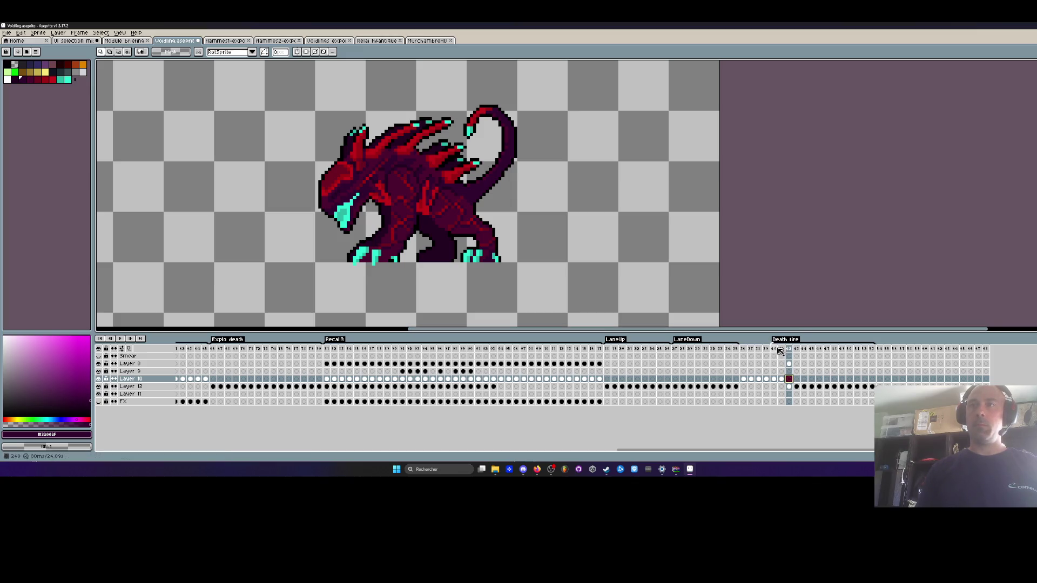
# Select the Layer 8 fireball, try moving it onto the monster's head, then undo the move.
pyautogui.click(789, 363)
pyautogui.scroll(-1, 518, 201)
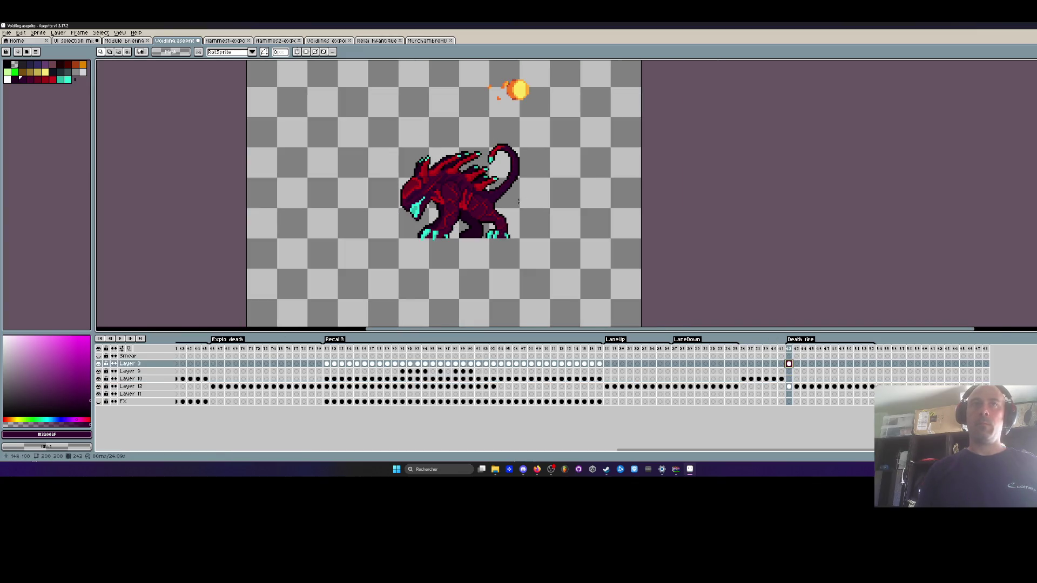
pyautogui.scroll(2, 490, 144)
pyautogui.moveTo(466, 111)
pyautogui.mouseDown()
pyautogui.moveTo(502, 125)
pyautogui.moveTo(549, 167)
pyautogui.mouseUp()
pyautogui.moveTo(512, 136); pyautogui.dragTo(414, 207)
pyautogui.hotkey('ctrl', 'z')
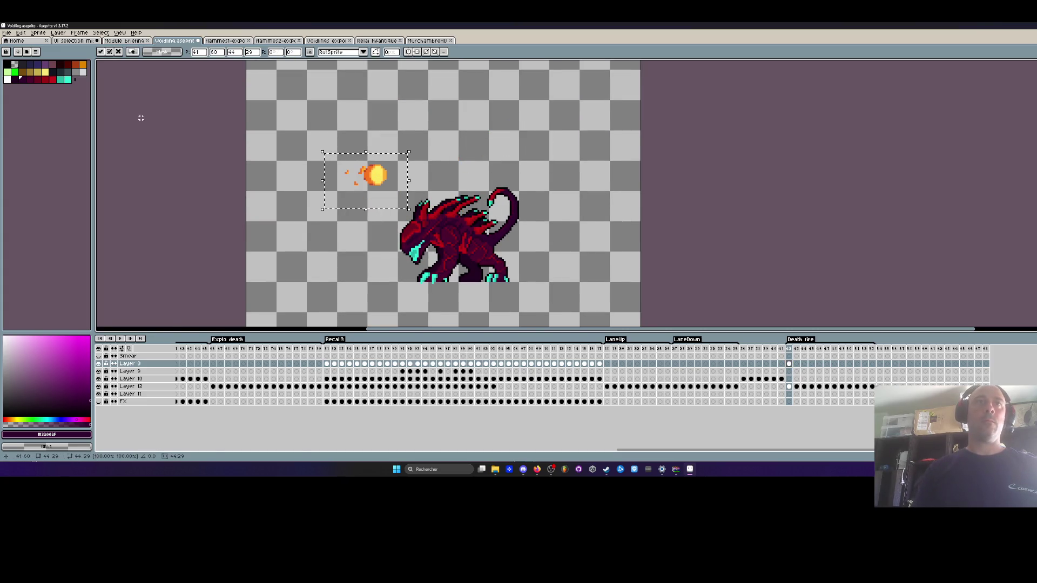
# Clear the fireball selection and bring up the flammes2-export sprite.
pyautogui.click(20, 33)
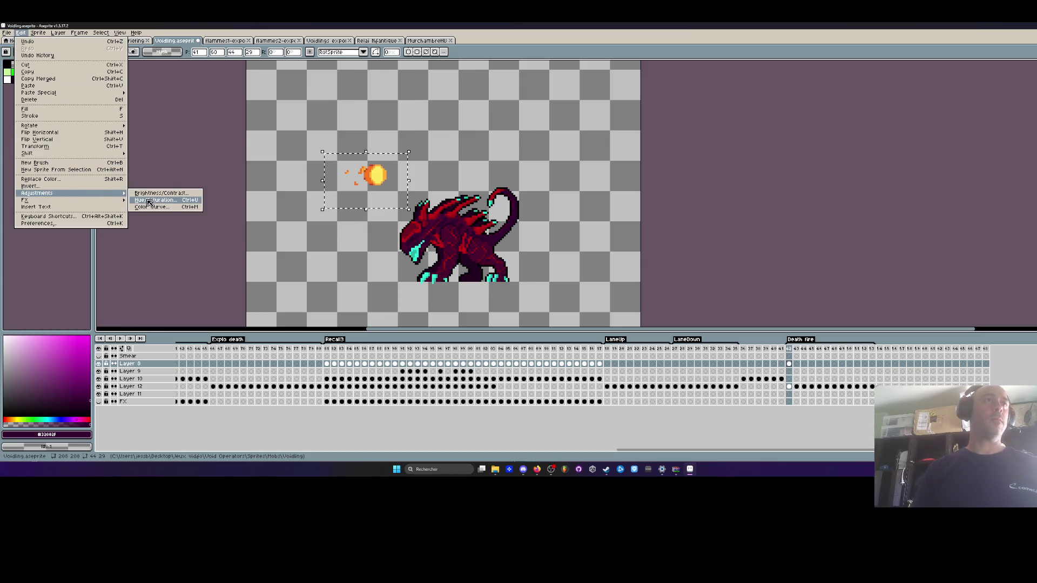
pyautogui.click(374, 118)
pyautogui.hotkey('ctrl', 'd')
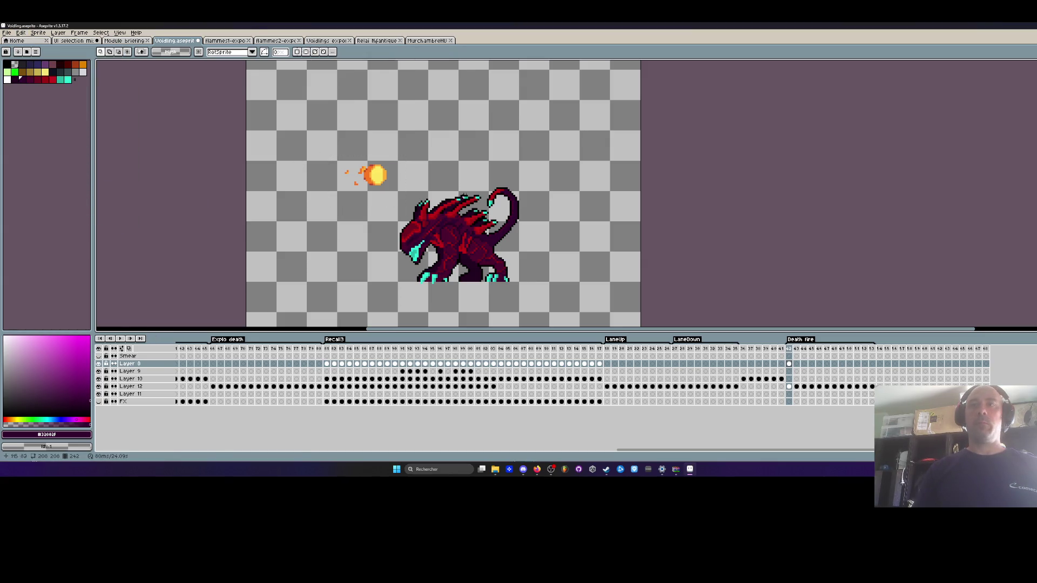
pyautogui.click(276, 40)
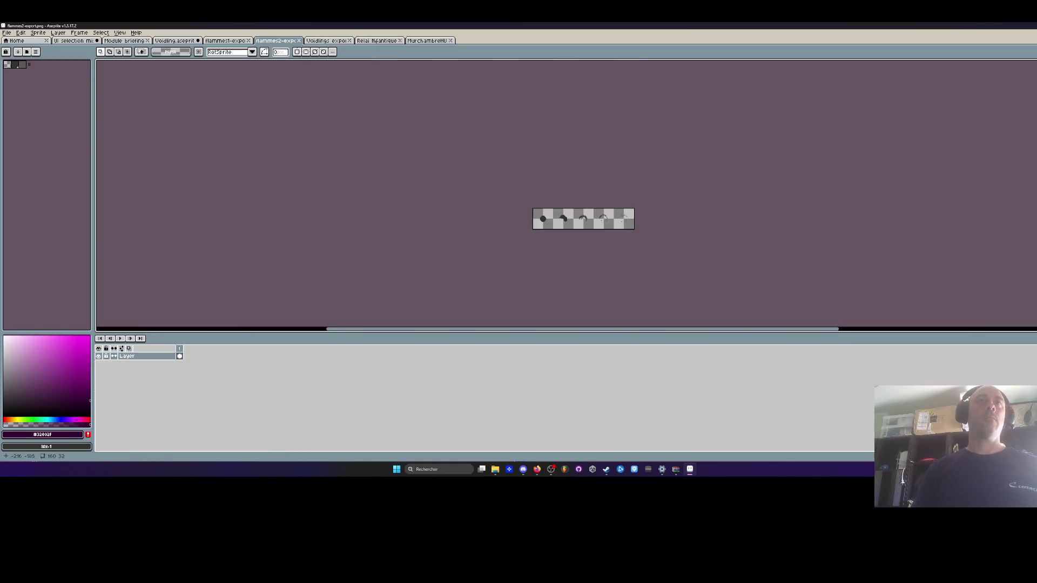
# Inspect the flammes1-export strip, briefly selecting its third flame frame.
pyautogui.click(224, 41)
pyautogui.scroll(-5, 211, 162)
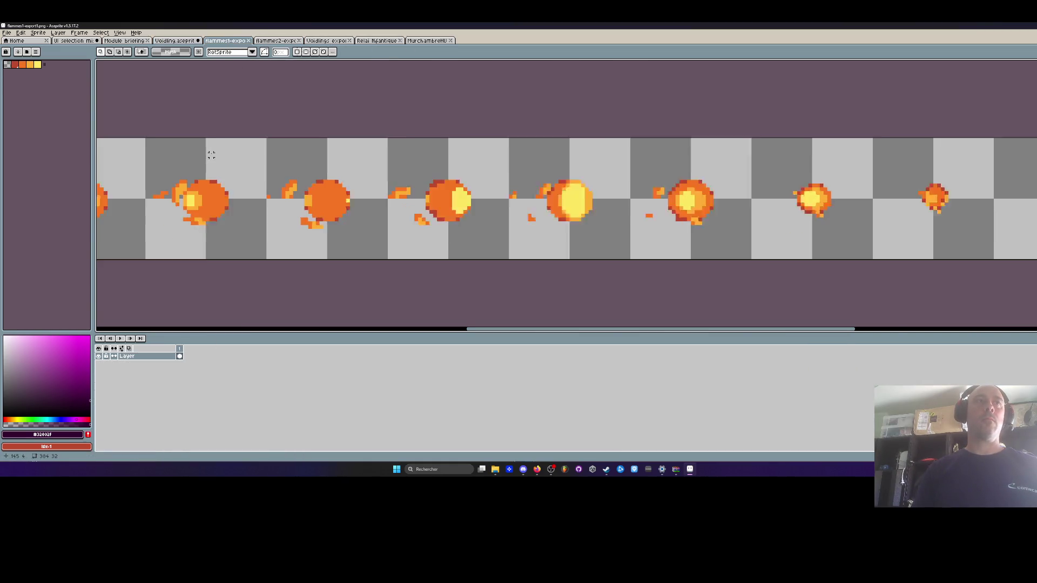
pyautogui.moveTo(435, 331); pyautogui.dragTo(368, 340)
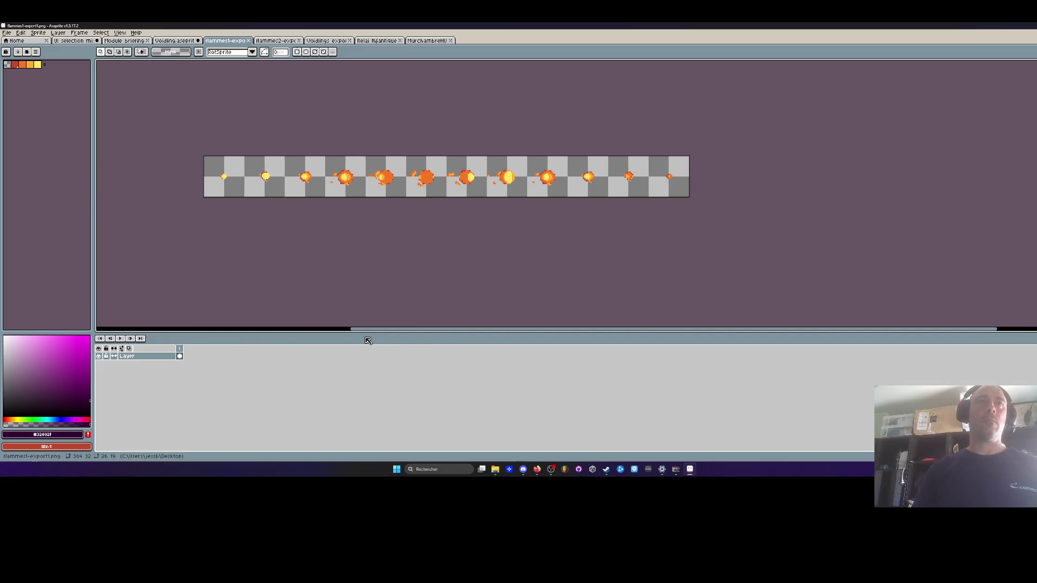
pyautogui.scroll(2, 318, 174)
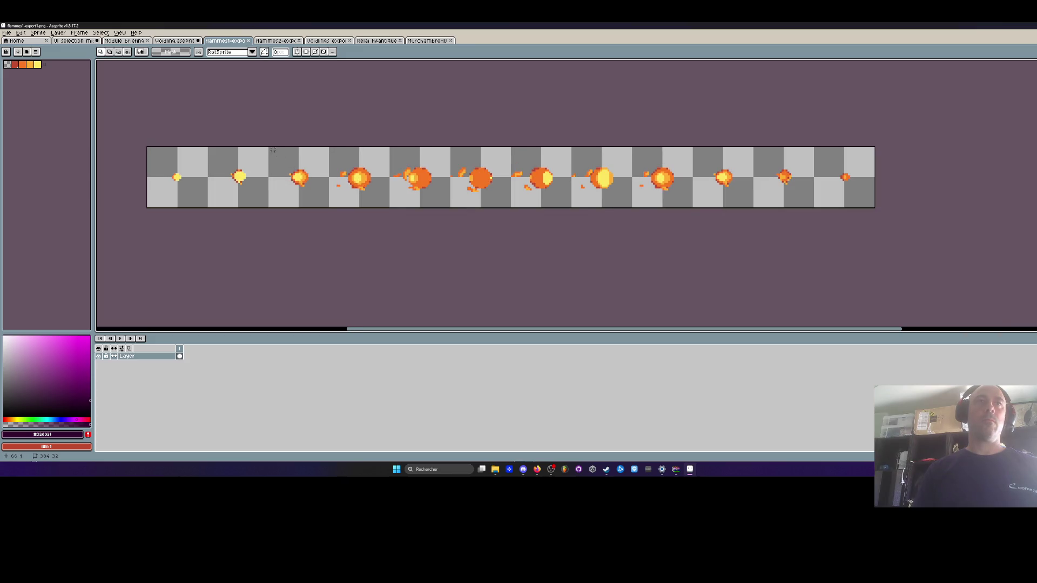
pyautogui.moveTo(273, 143); pyautogui.dragTo(324, 212)
pyautogui.hotkey('ctrl', 'd')
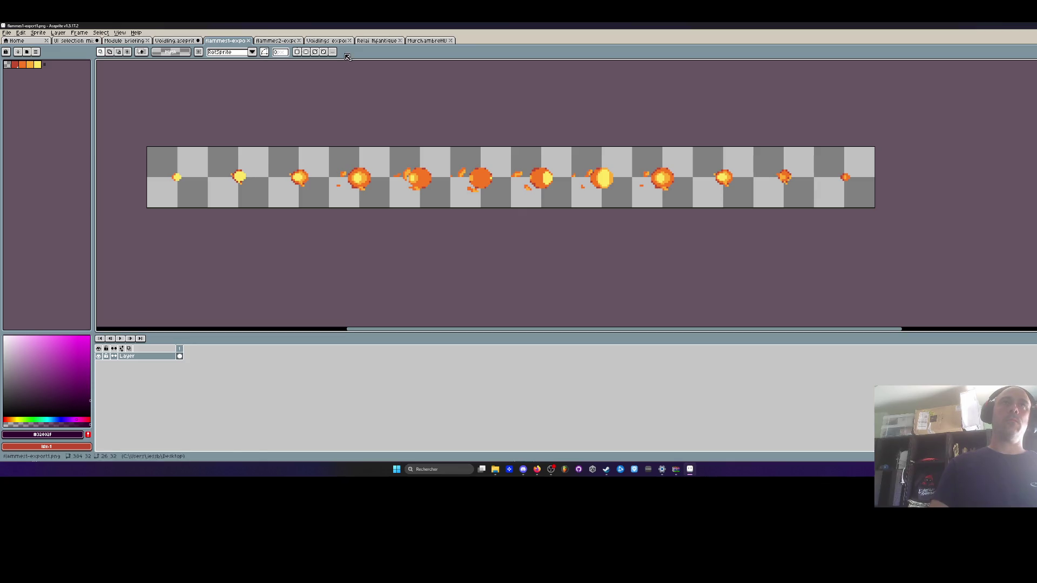
# Close the MurchambreHU, Relai Atlantique and Voidlings export sprites.
pyautogui.click(326, 40)
pyautogui.click(377, 40)
pyautogui.click(412, 43)
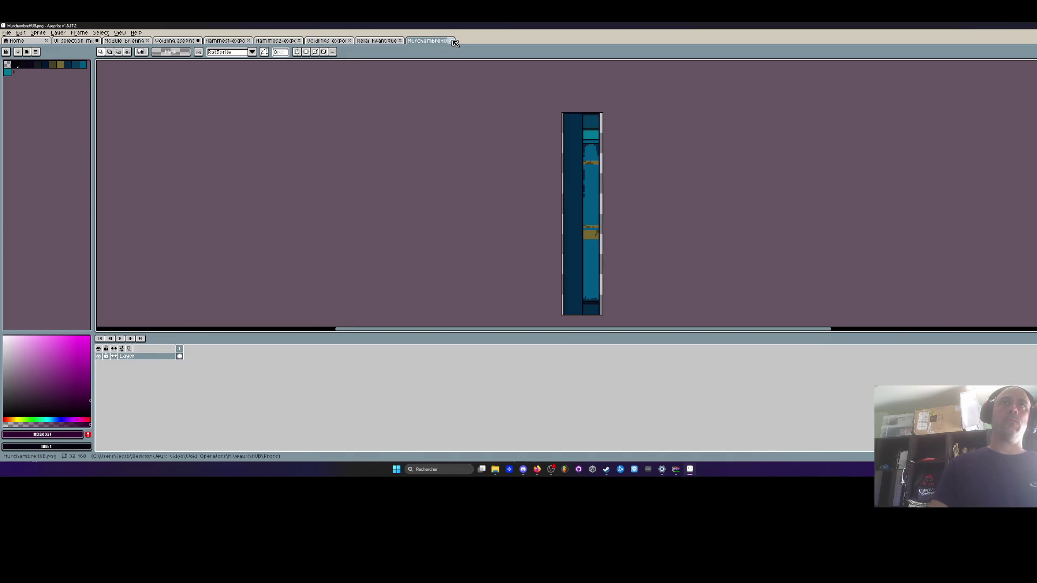
pyautogui.click(453, 41)
pyautogui.click(400, 41)
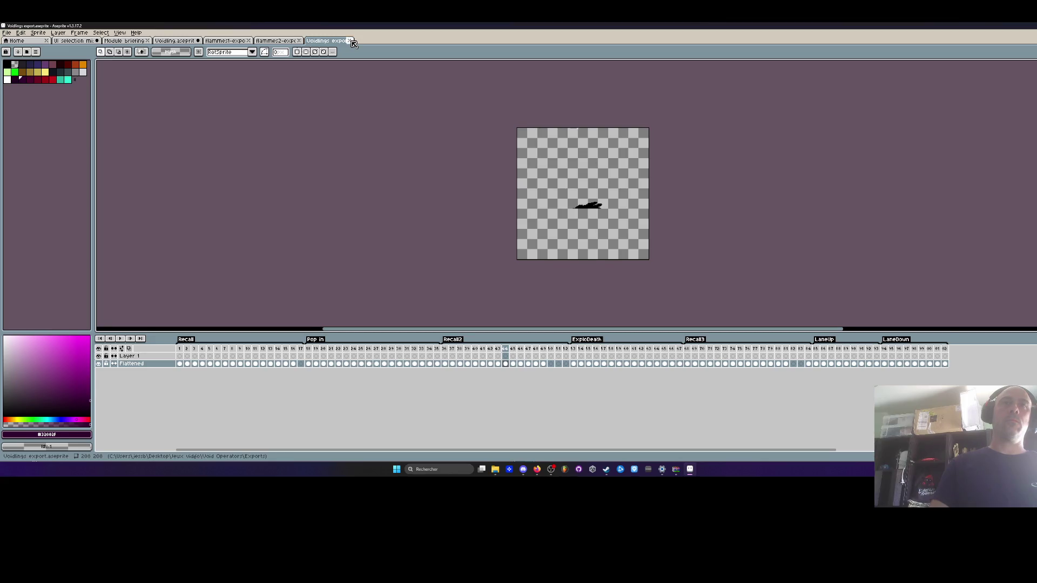
pyautogui.click(351, 41)
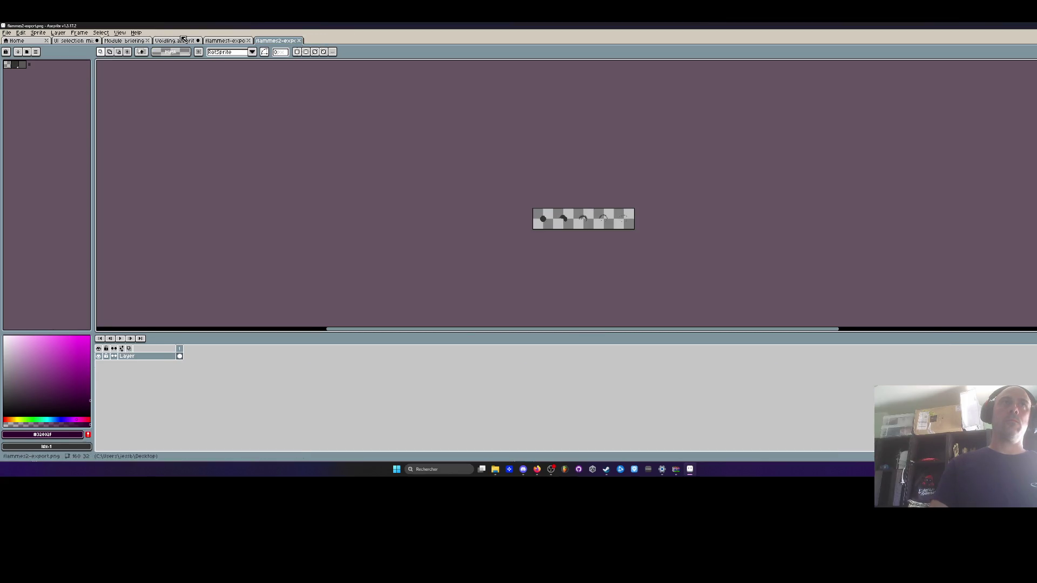
# Close the Module briefing and UI selection mission sprites, answering the save warning.
pyautogui.click(124, 40)
pyautogui.click(147, 40)
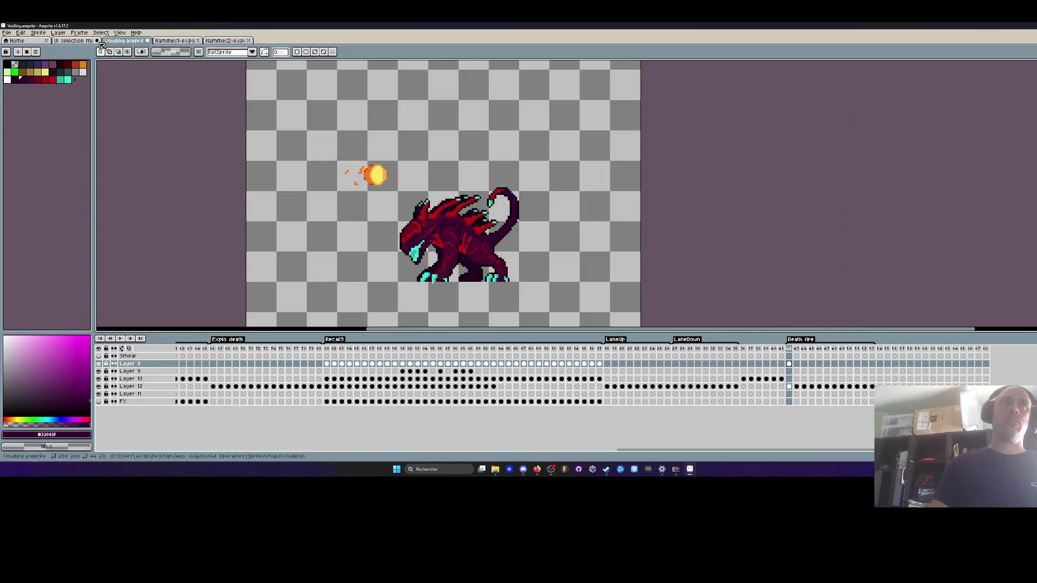
pyautogui.click(95, 42)
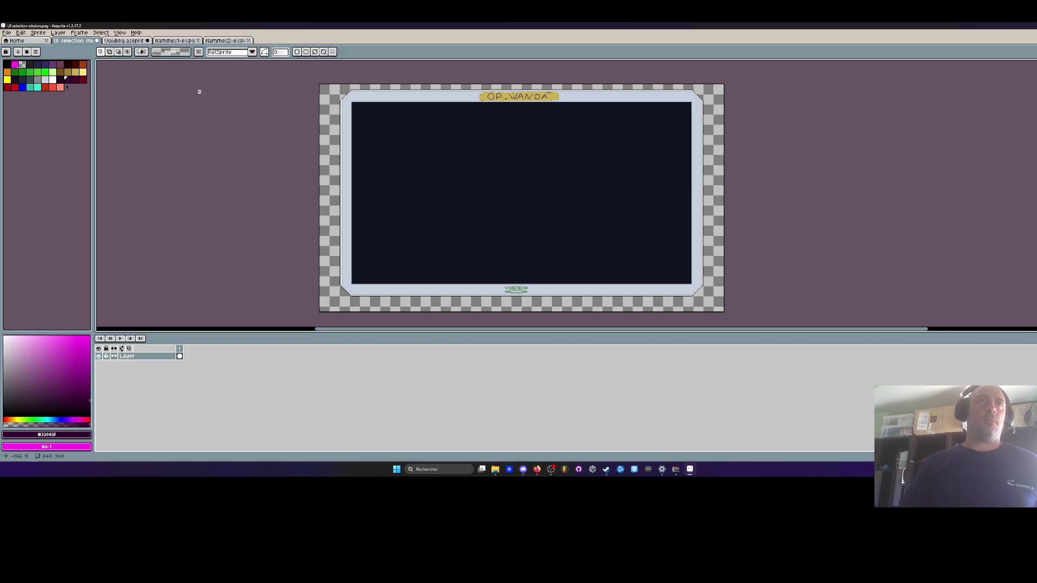
pyautogui.click(97, 41)
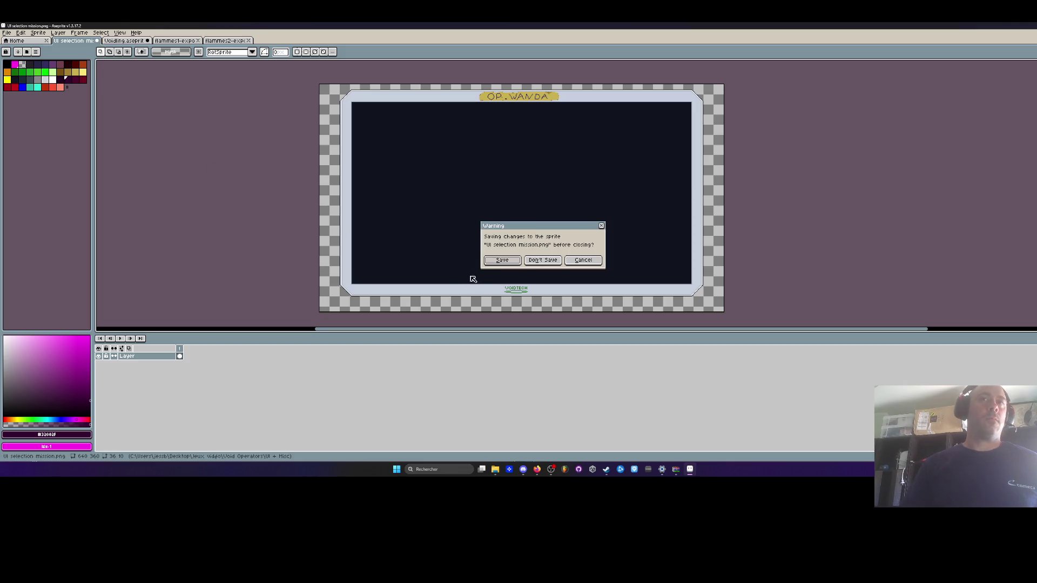
pyautogui.click(503, 261)
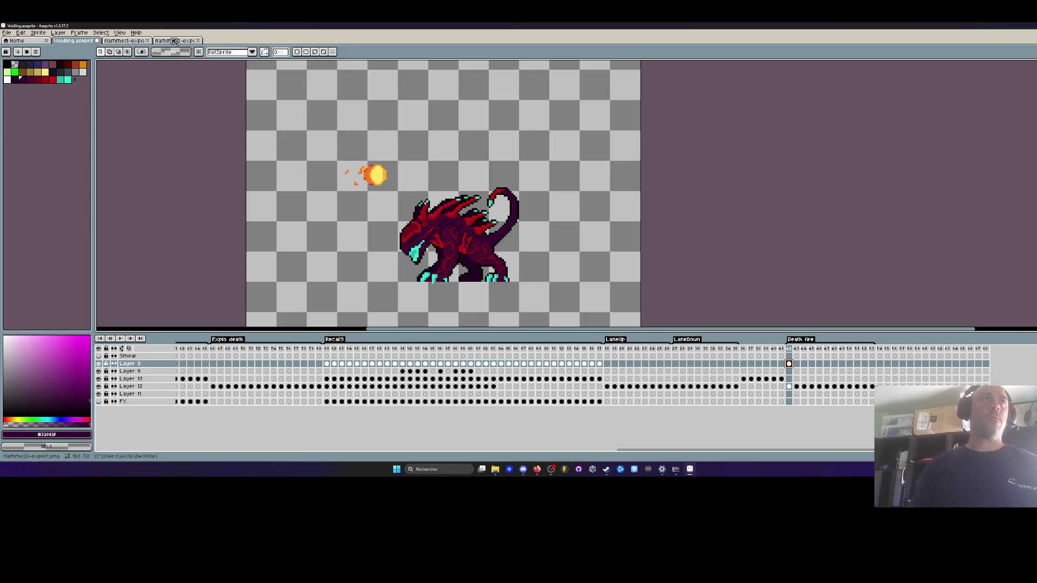
# Select the run of flame frames in the flammes1-export strip, leaving out the last flames.
pyautogui.click(125, 41)
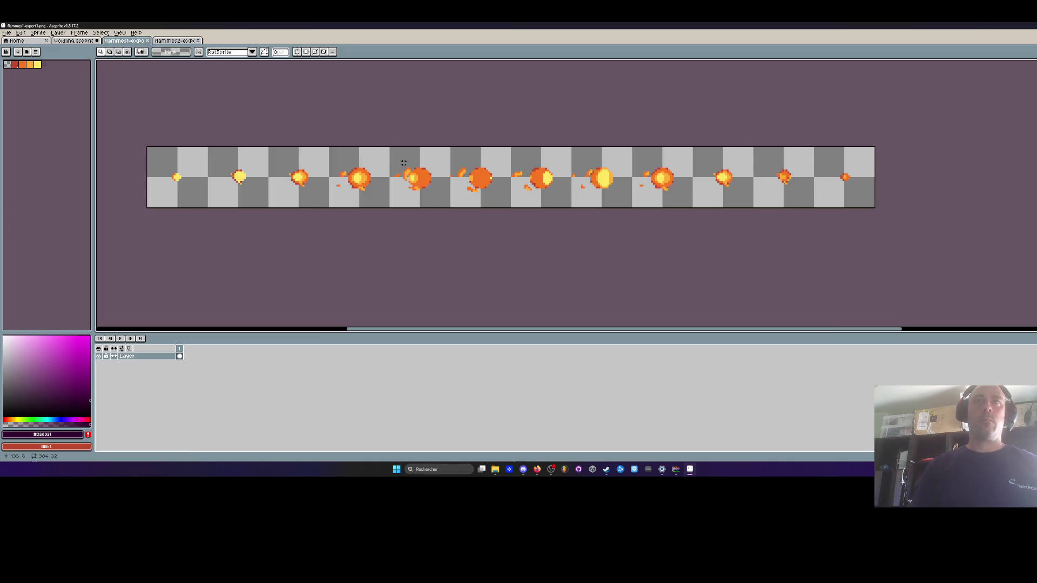
pyautogui.moveTo(264, 144); pyautogui.dragTo(847, 223)
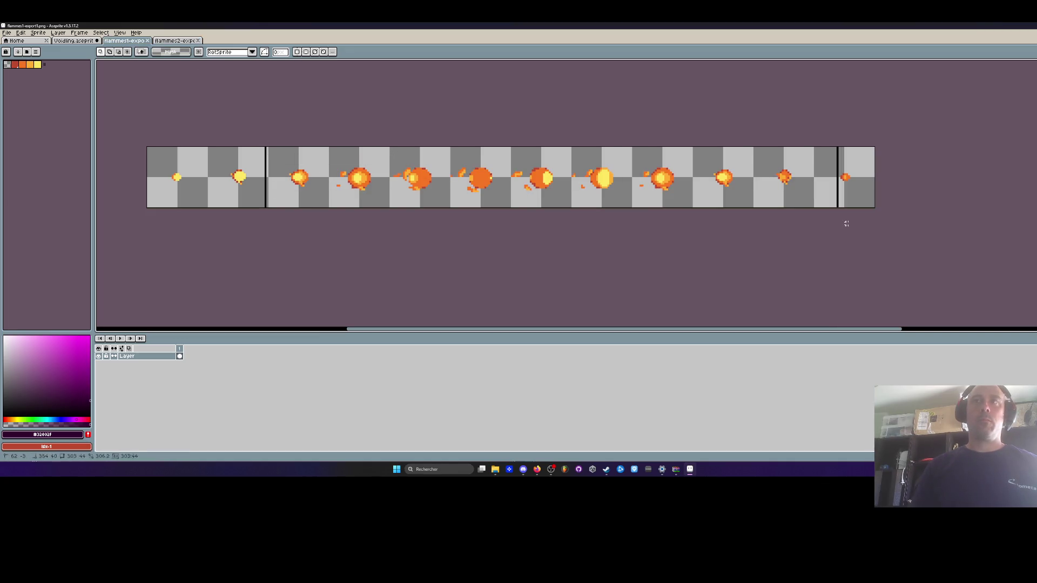
pyautogui.moveTo(761, 217)
pyautogui.mouseDown()
pyautogui.moveTo(646, 216)
pyautogui.moveTo(702, 215)
pyautogui.mouseUp()
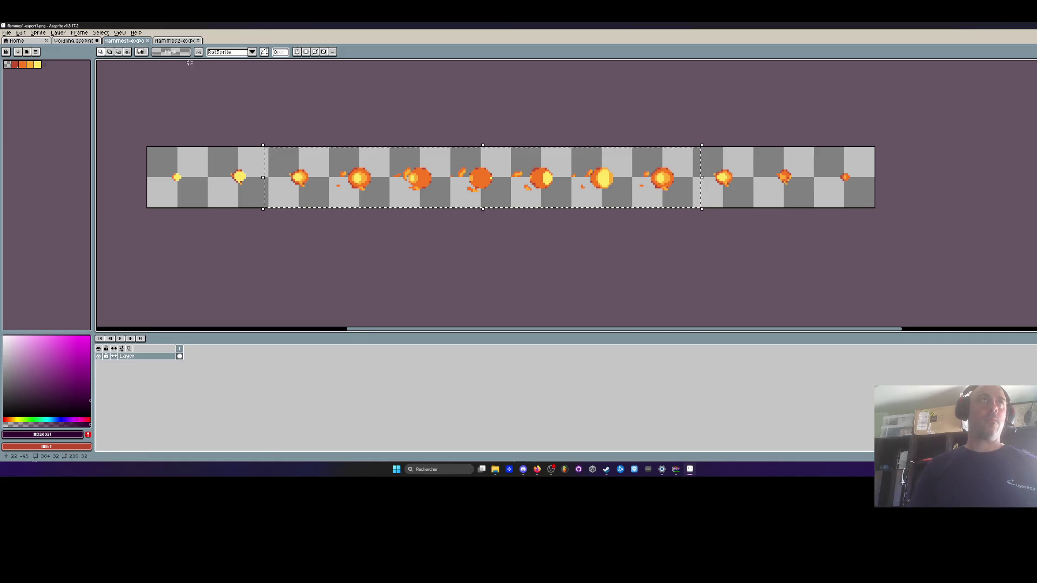
# Paste the flame row onto Voidling's Layer 8 at the Death fire start, placed at the canvas top.
pyautogui.click(176, 41)
pyautogui.hotkey('ctrl', 'shift', 'Tab')
pyautogui.hotkey('ctrl', 'shift', 'Tab')
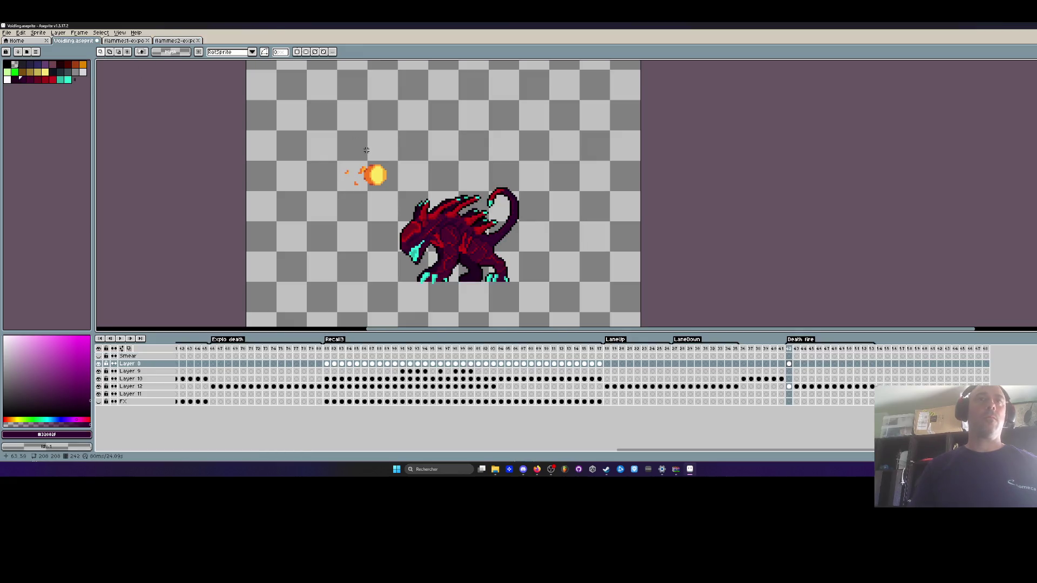
pyautogui.click(788, 365)
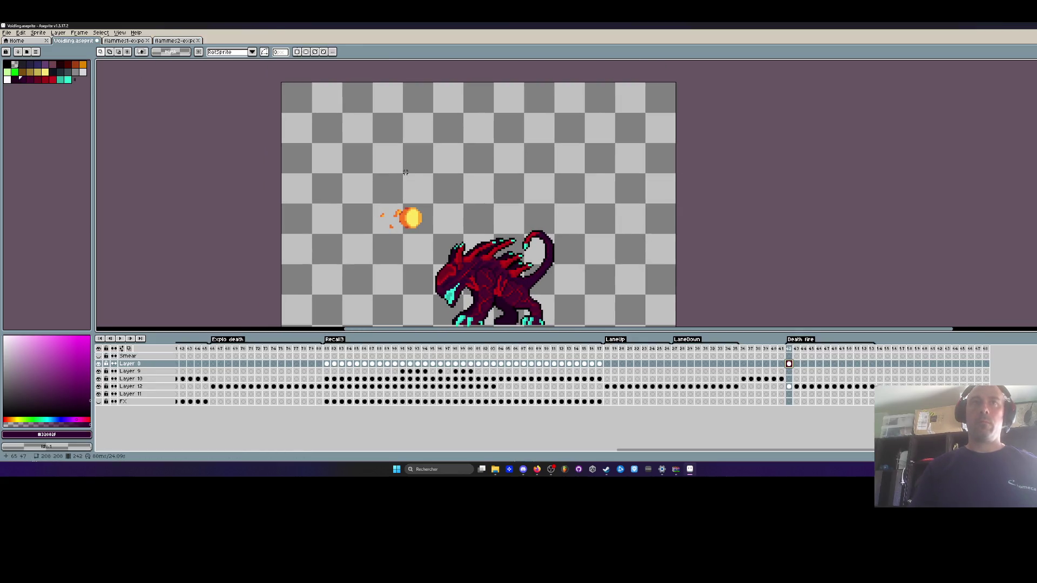
pyautogui.hotkey('ctrl', 'v')
pyautogui.moveTo(497, 131); pyautogui.dragTo(476, 159)
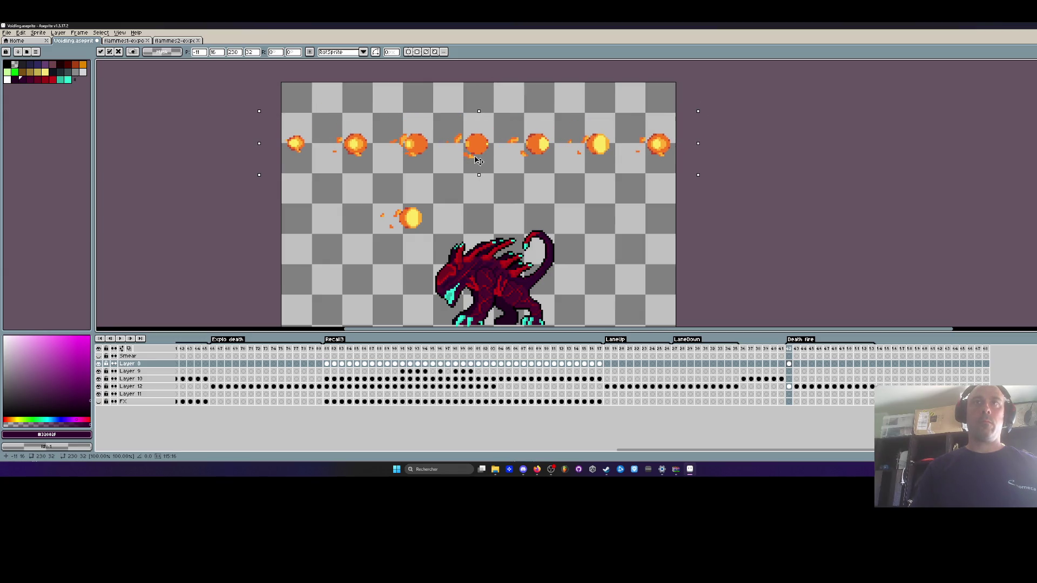
pyautogui.press('Return')
pyautogui.scroll(-1, 470, 165)
pyautogui.scroll(1, 420, 198)
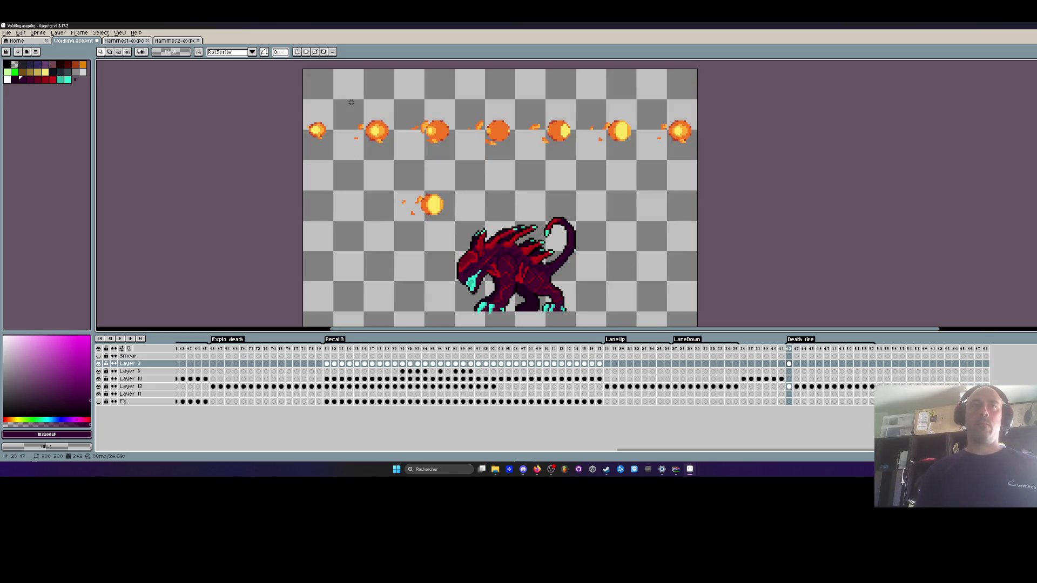
# Paste the flame row onto each of the next eight Death fire frames.
pyautogui.click(796, 364)
pyautogui.hotkey('ctrl', 'v')
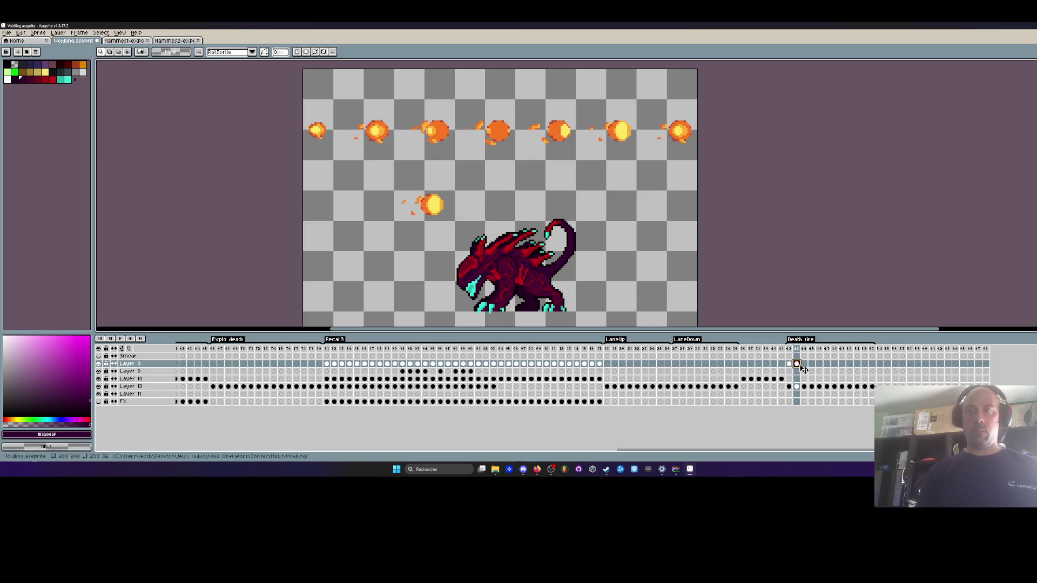
pyautogui.click(804, 364)
pyautogui.hotkey('ctrl', 'v')
pyautogui.click(812, 364)
pyautogui.hotkey('ctrl', 'v')
pyautogui.click(818, 364)
pyautogui.hotkey('ctrl', 'v')
pyautogui.click(826, 364)
pyautogui.hotkey('ctrl', 'v')
pyautogui.click(833, 364)
pyautogui.hotkey('ctrl', 'v')
pyautogui.click(841, 364)
pyautogui.hotkey('ctrl', 'v')
pyautogui.click(849, 363)
pyautogui.hotkey('ctrl', 'v')
# Erase the lone fireball, then the extra fireballs on the first Death fire frame.
pyautogui.moveTo(353, 148); pyautogui.dragTo(475, 230)
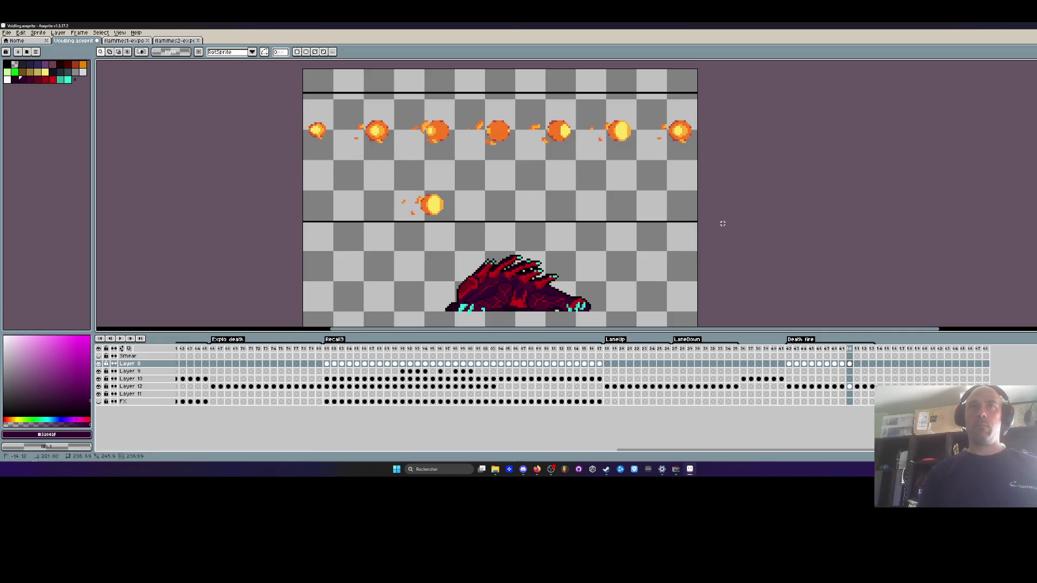
pyautogui.moveTo(361, 176); pyautogui.dragTo(492, 233)
pyautogui.press('Delete')
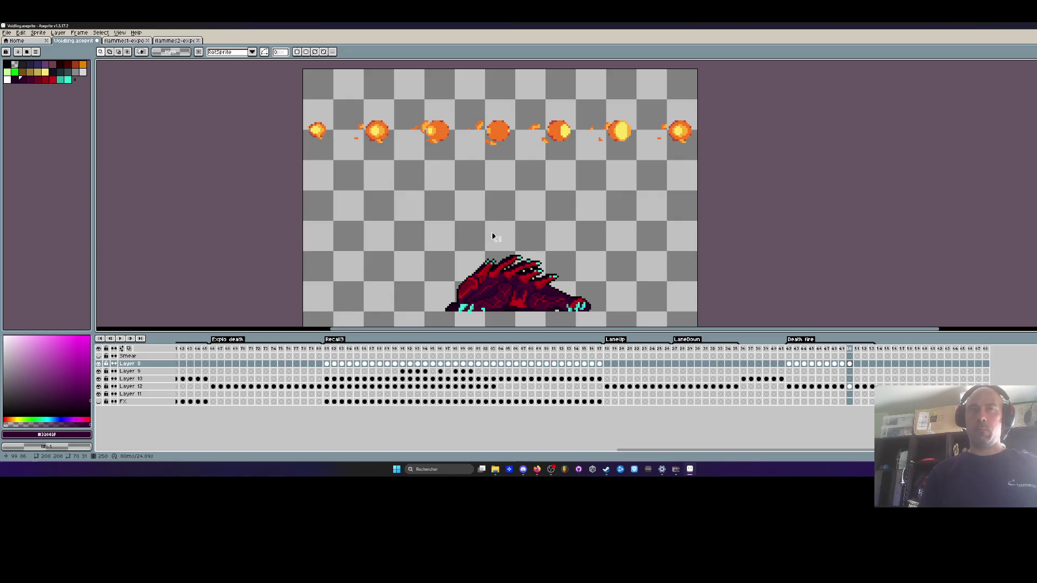
pyautogui.click(788, 364)
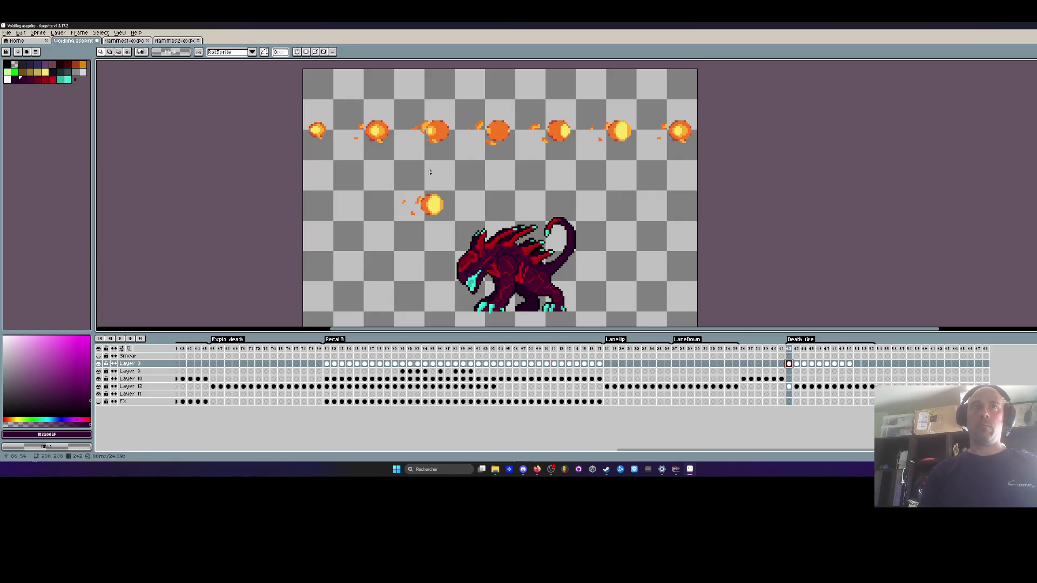
pyautogui.moveTo(390, 122); pyautogui.dragTo(726, 225)
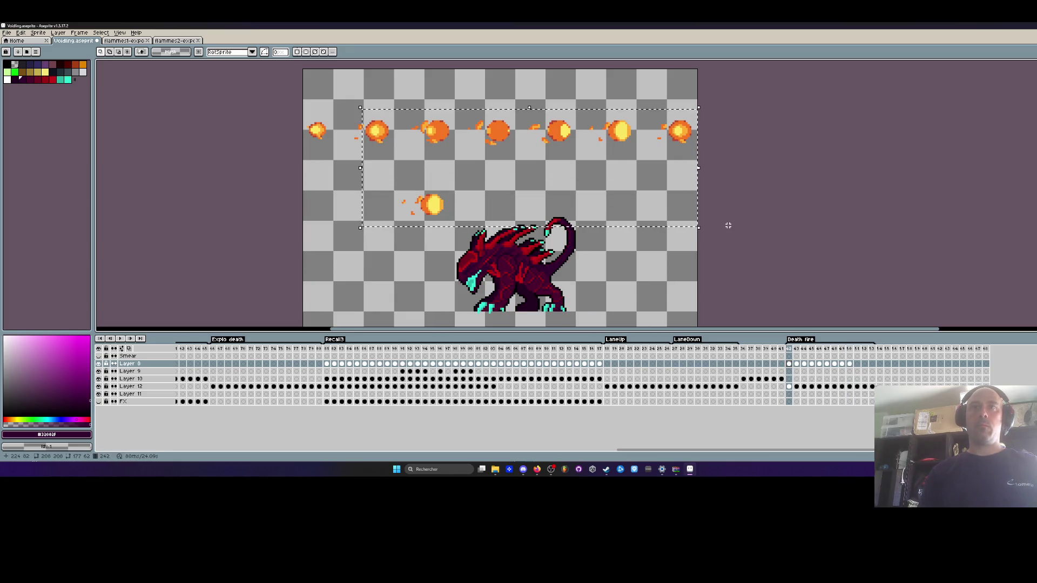
pyautogui.press('Delete')
# Restore the over-erased fireballs and delete only the left and lower ones instead.
pyautogui.moveTo(341, 111); pyautogui.dragTo(384, 158)
pyautogui.hotkey('ctrl', 'z')
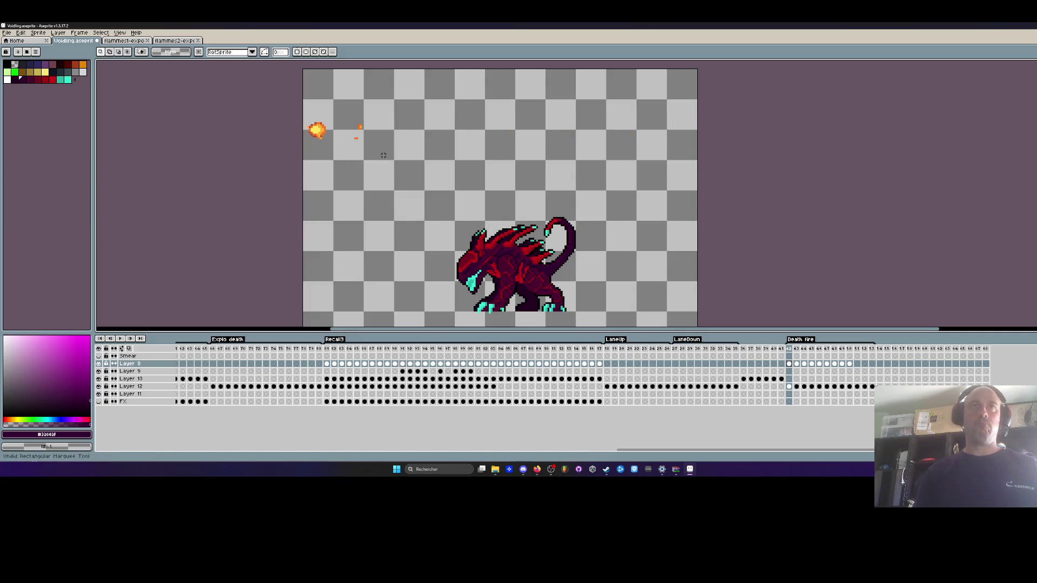
pyautogui.hotkey('ctrl', 'z')
pyautogui.moveTo(303, 112); pyautogui.dragTo(326, 139)
pyautogui.press('Delete')
pyautogui.moveTo(382, 173); pyautogui.dragTo(463, 233)
pyautogui.press('Delete')
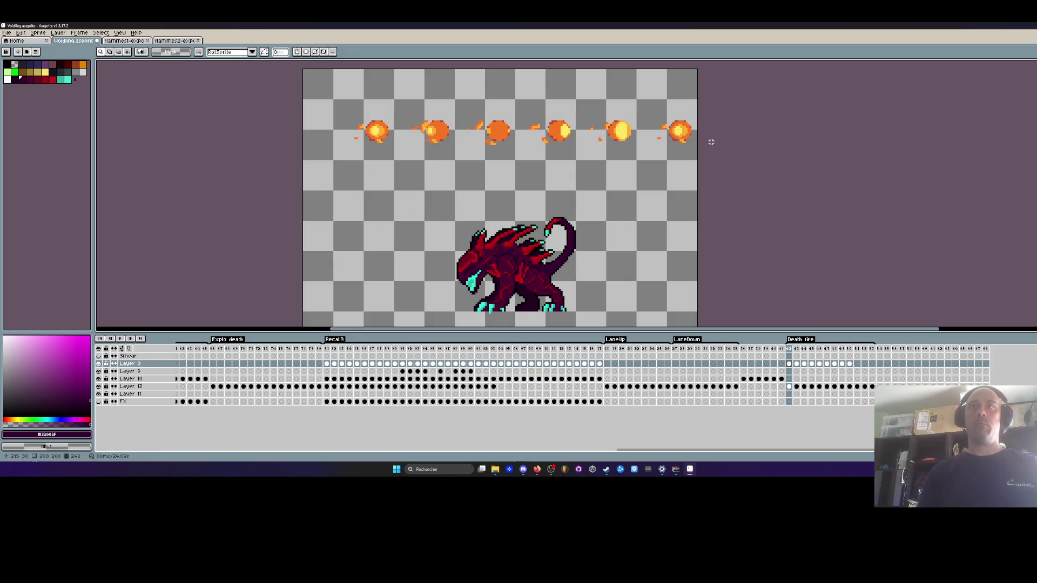
# On the next two frames, delete the surplus left, lower and right-hand fireballs.
pyautogui.press('Right')
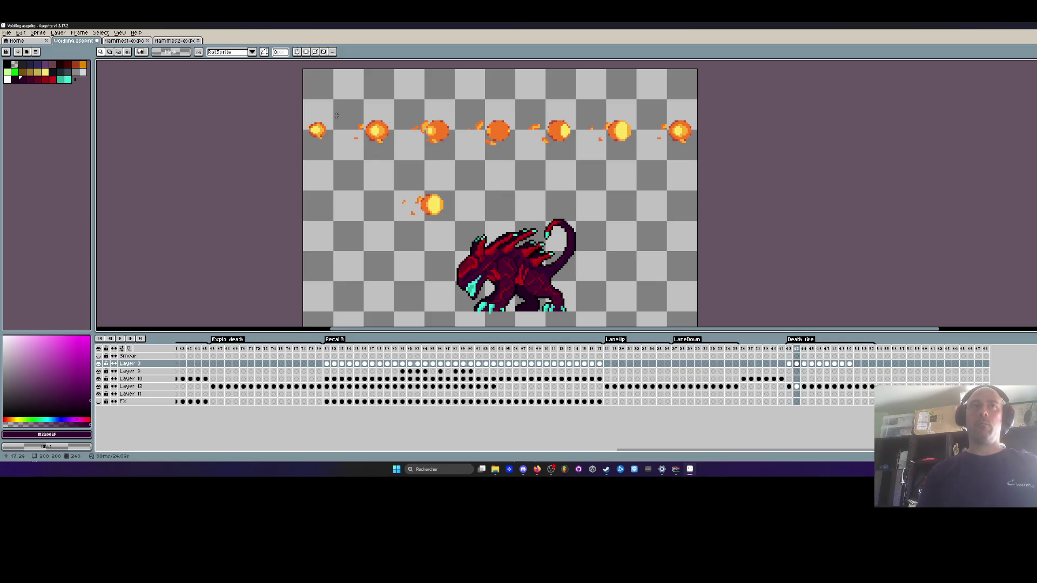
pyautogui.press('Delete')
pyautogui.moveTo(348, 101); pyautogui.dragTo(446, 221)
pyautogui.press('Delete')
pyautogui.press('Delete')
pyautogui.moveTo(457, 93)
pyautogui.mouseDown()
pyautogui.moveTo(530, 128)
pyautogui.moveTo(756, 189)
pyautogui.mouseUp()
pyautogui.press('Delete')
pyautogui.press('Right')
pyautogui.moveTo(303, 87); pyautogui.dragTo(465, 241)
# Clear the left, lower and right fireballs on the following two frames.
pyautogui.press('Delete')
pyautogui.moveTo(529, 100); pyautogui.dragTo(762, 184)
pyautogui.press('Right')
pyautogui.moveTo(303, 87); pyautogui.dragTo(532, 229)
pyautogui.press('Delete')
pyautogui.moveTo(584, 97); pyautogui.dragTo(698, 165)
pyautogui.press('Delete')
pyautogui.press('Right')
pyautogui.moveTo(578, 112); pyautogui.dragTo(287, 223)
pyautogui.press('Delete')
pyautogui.moveTo(654, 97)
pyautogui.mouseDown()
pyautogui.moveTo(680, 117)
pyautogui.moveTo(699, 178)
pyautogui.mouseUp()
# Delete the surplus fireballs in the row on the last frame of the run.
pyautogui.press('Delete')
pyautogui.press('Left')
pyautogui.press('Right')
pyautogui.press('Right')
pyautogui.moveTo(644, 110); pyautogui.dragTo(301, 225)
pyautogui.press('Delete')
# Flip between the first Death fire frames to compare the remaining flames.
pyautogui.click(788, 365)
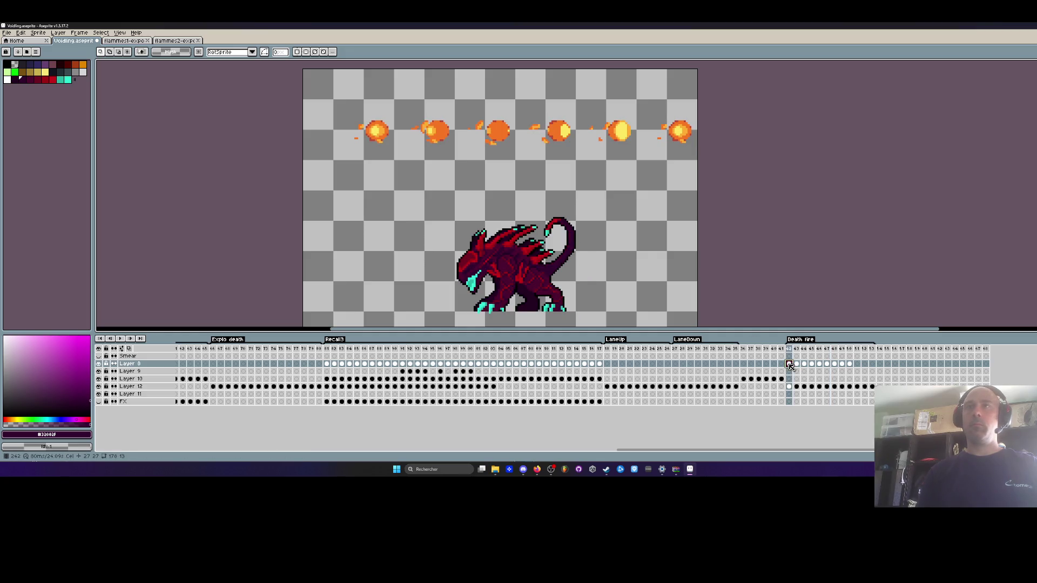
pyautogui.press('Right')
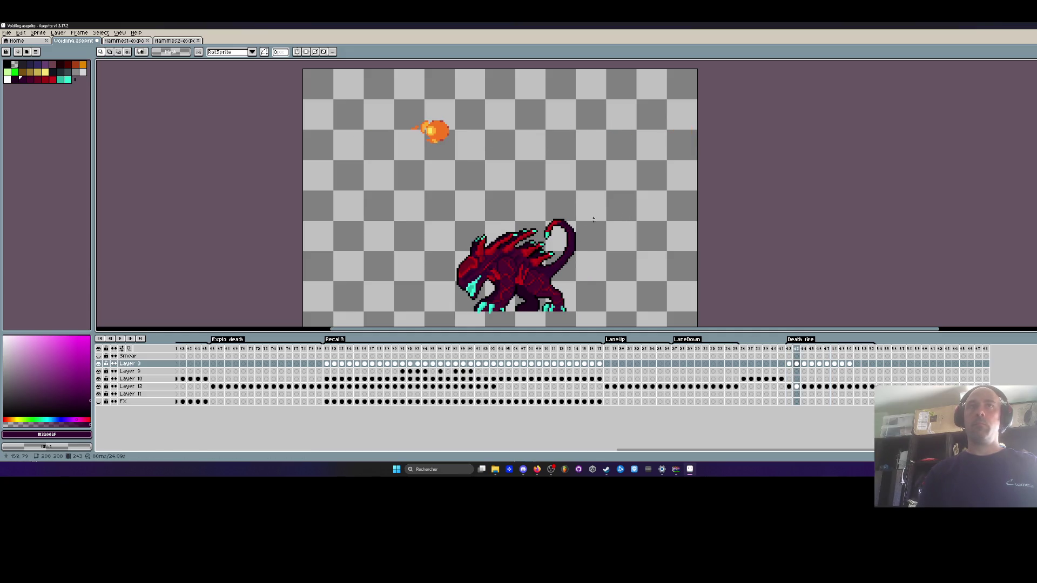
pyautogui.press('Left')
pyautogui.press('Right')
pyautogui.press('Left')
pyautogui.press('Right')
pyautogui.press('Left')
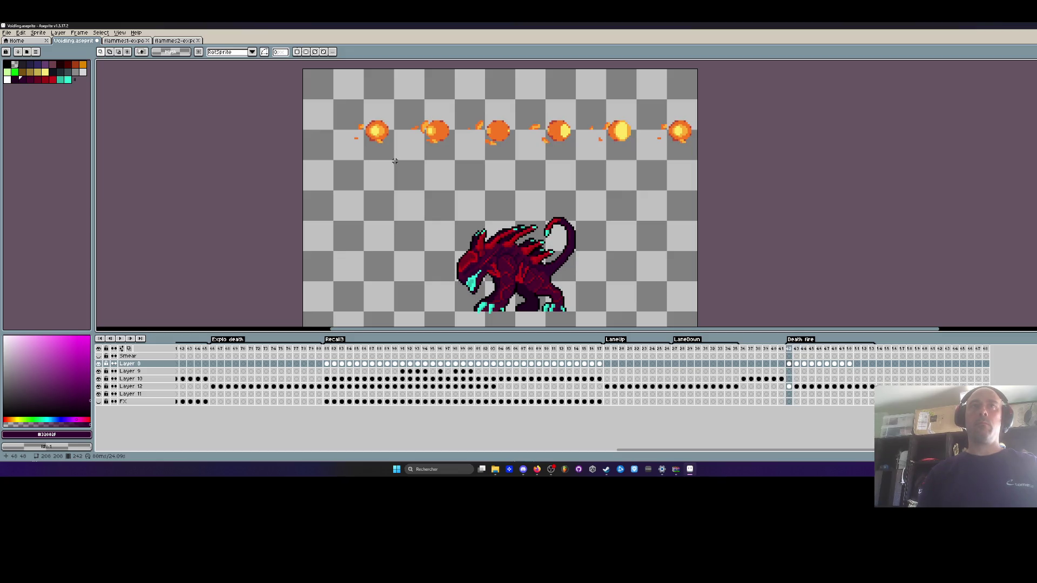
# Delete the five right-hand fireballs, preview the fire animation, and select the remaining fireball.
pyautogui.moveTo(414, 95); pyautogui.dragTo(750, 186)
pyautogui.press('Delete')
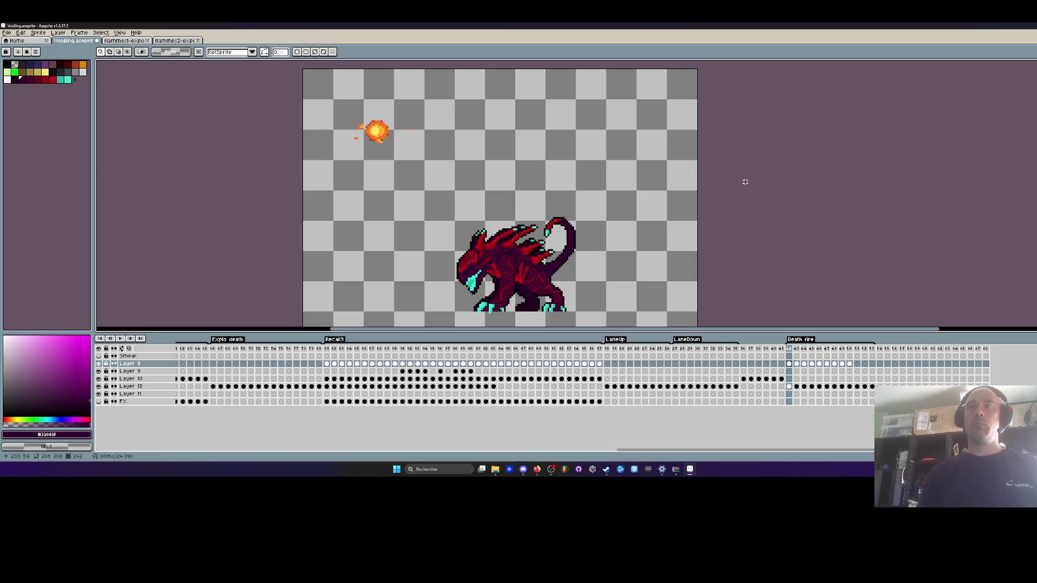
pyautogui.press('Return')
pyautogui.press('Return')
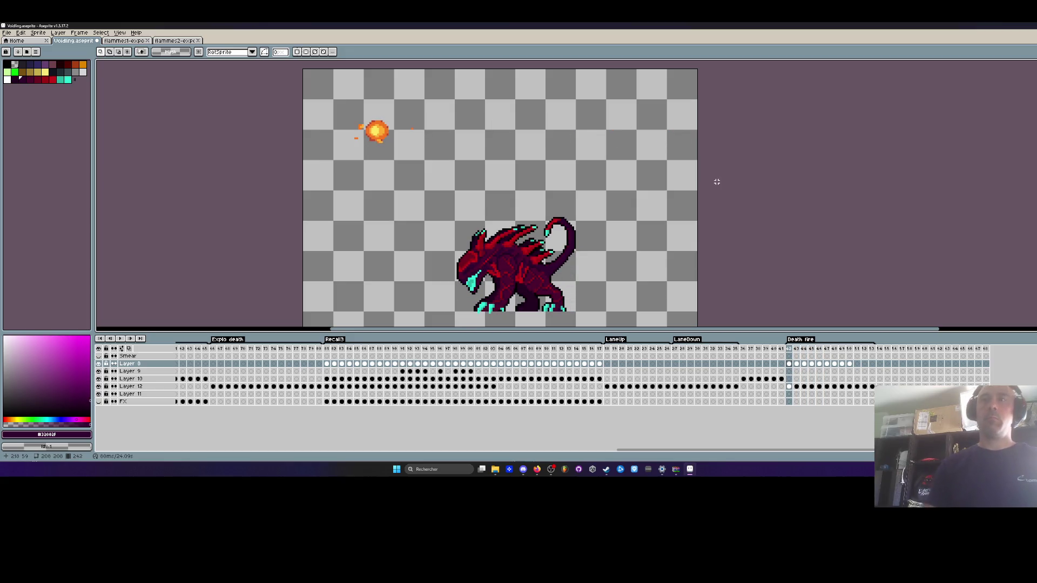
pyautogui.moveTo(299, 95); pyautogui.dragTo(444, 157)
pyautogui.scroll(1, 411, 111)
pyautogui.moveTo(402, 116)
pyautogui.mouseDown()
pyautogui.moveTo(444, 157)
pyautogui.moveTo(287, 89)
pyautogui.mouseUp()
# Rotate the first two fireballs 90° clockwise and reposition the rotated one.
pyautogui.click(22, 33)
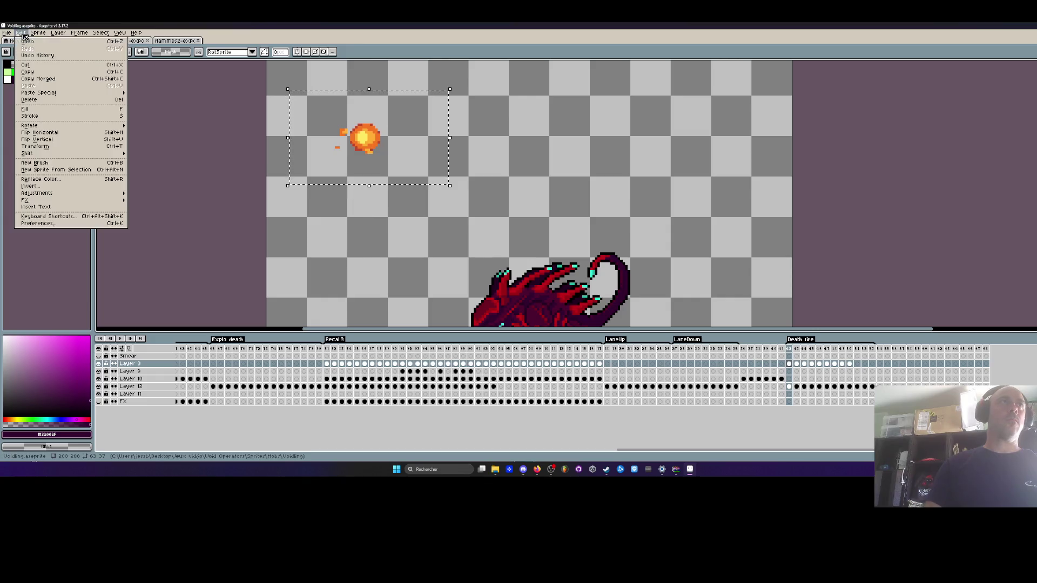
pyautogui.moveTo(108, 125)
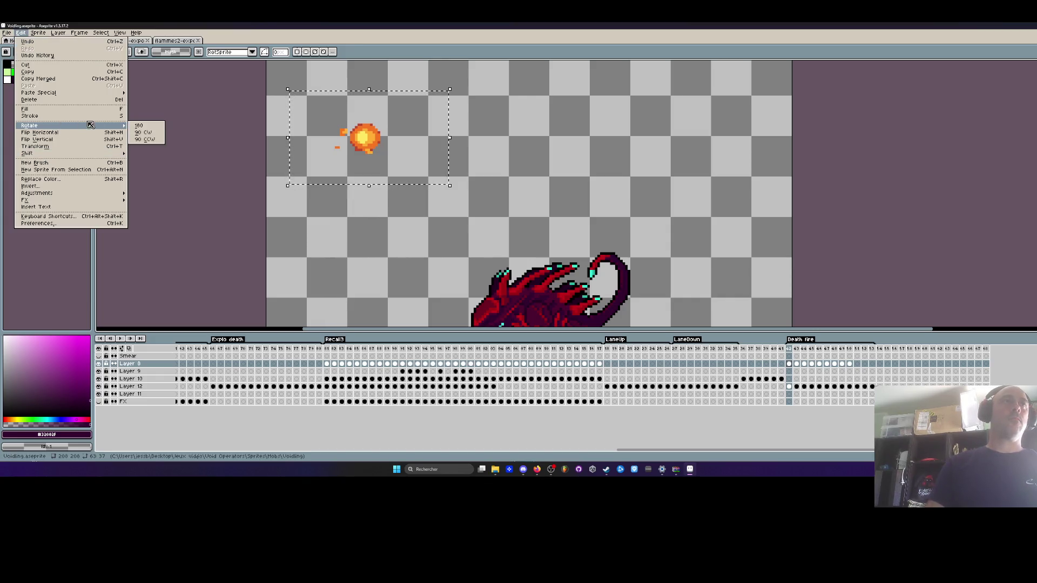
pyautogui.click(139, 132)
pyautogui.moveTo(328, 145); pyautogui.dragTo(402, 157)
pyautogui.moveTo(321, 86); pyautogui.dragTo(526, 195)
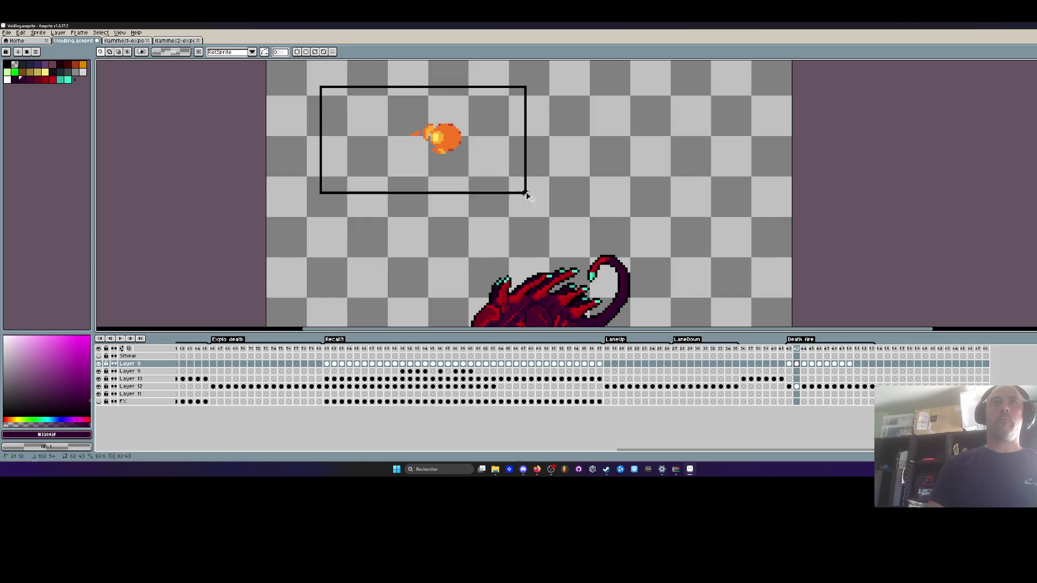
pyautogui.click(21, 33)
pyautogui.moveTo(108, 125)
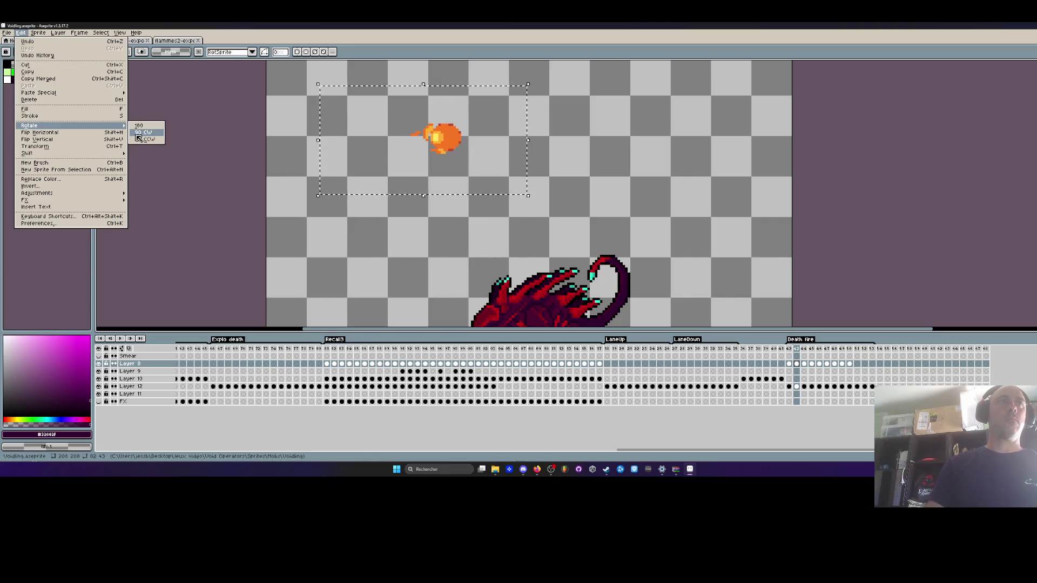
pyautogui.click(138, 134)
pyautogui.press('Right')
# Rotate the fireballs on the next two Death fire frames 90° clockwise.
pyautogui.moveTo(424, 100)
pyautogui.mouseDown()
pyautogui.moveTo(471, 107)
pyautogui.moveTo(587, 183)
pyautogui.mouseUp()
pyautogui.click(20, 33)
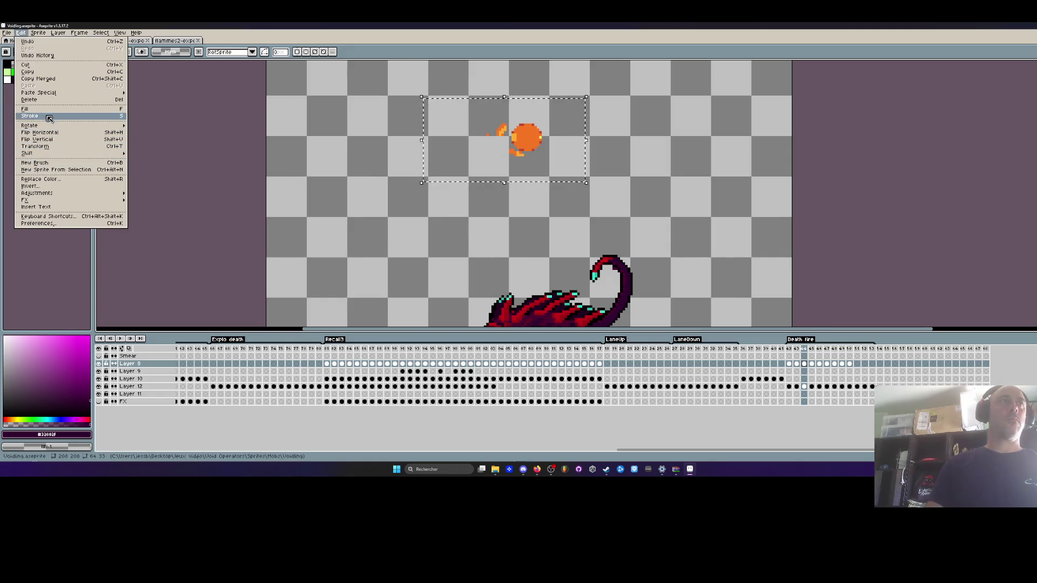
pyautogui.moveTo(81, 125)
pyautogui.click(138, 134)
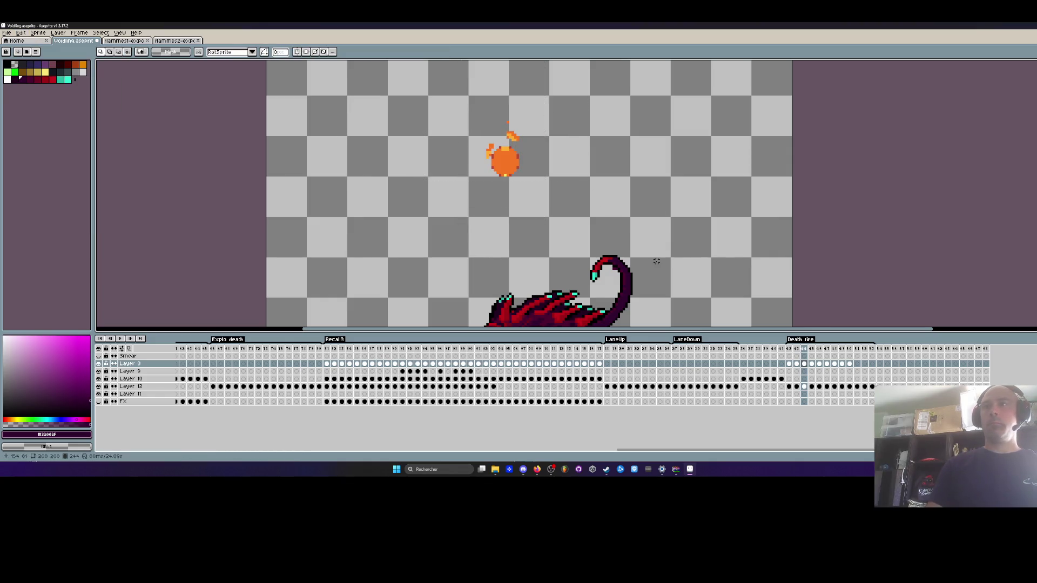
pyautogui.press('Right')
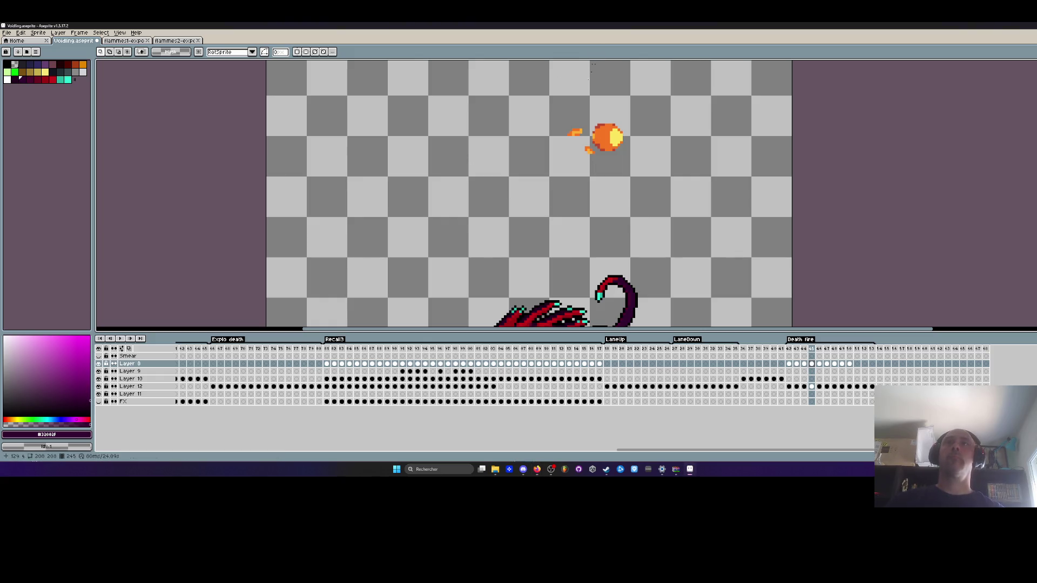
pyautogui.press('Left')
pyautogui.press('Right')
pyautogui.moveTo(548, 104); pyautogui.dragTo(664, 168)
pyautogui.click(20, 32)
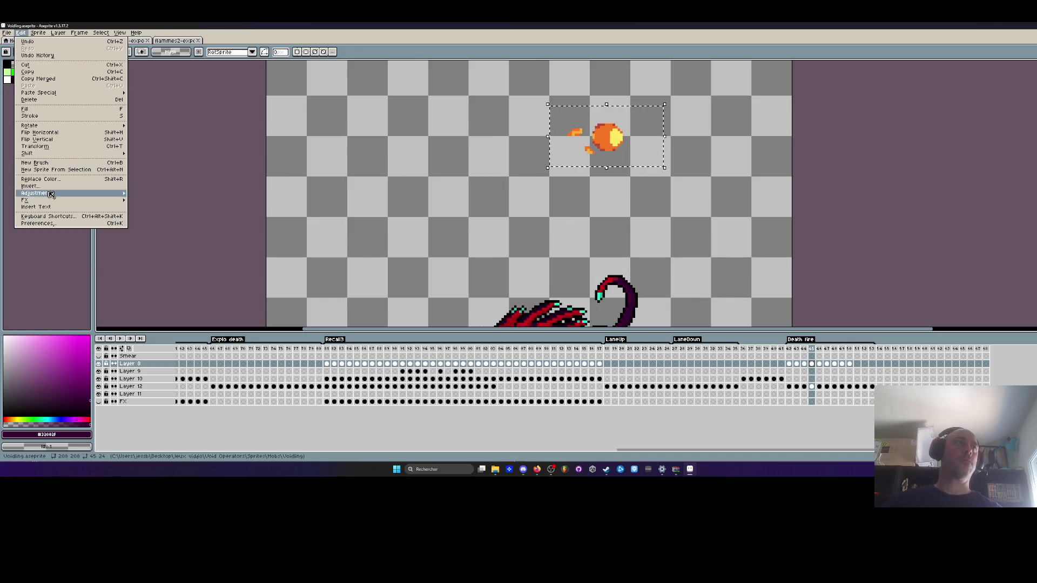
pyautogui.moveTo(54, 192)
pyautogui.moveTo(32, 126)
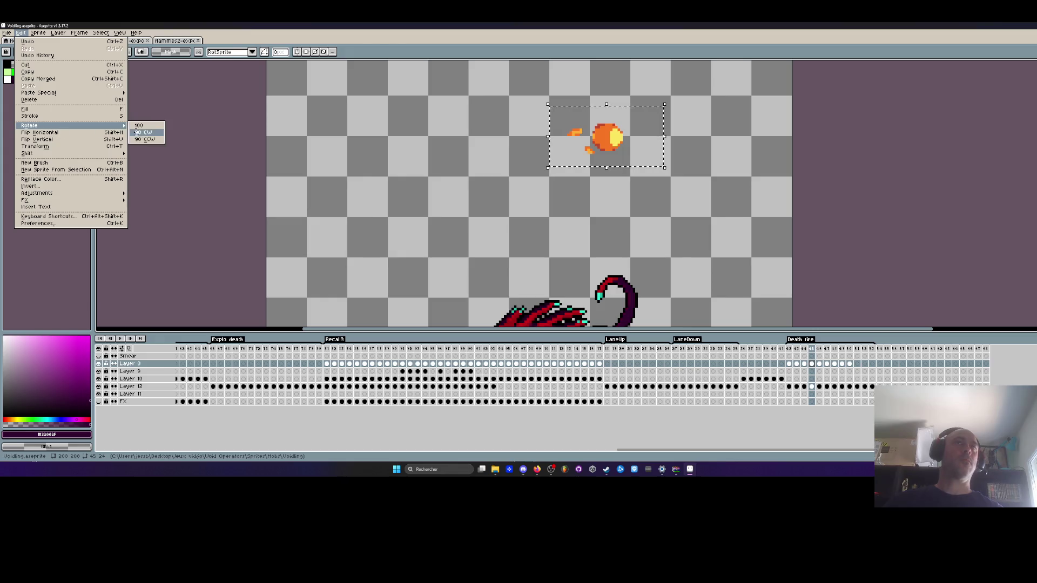
pyautogui.click(145, 133)
pyautogui.press('Right')
# Rotate the fireballs on the following two frames 90° clockwise, including the one near the right edge.
pyautogui.moveTo(614, 97); pyautogui.dragTo(758, 173)
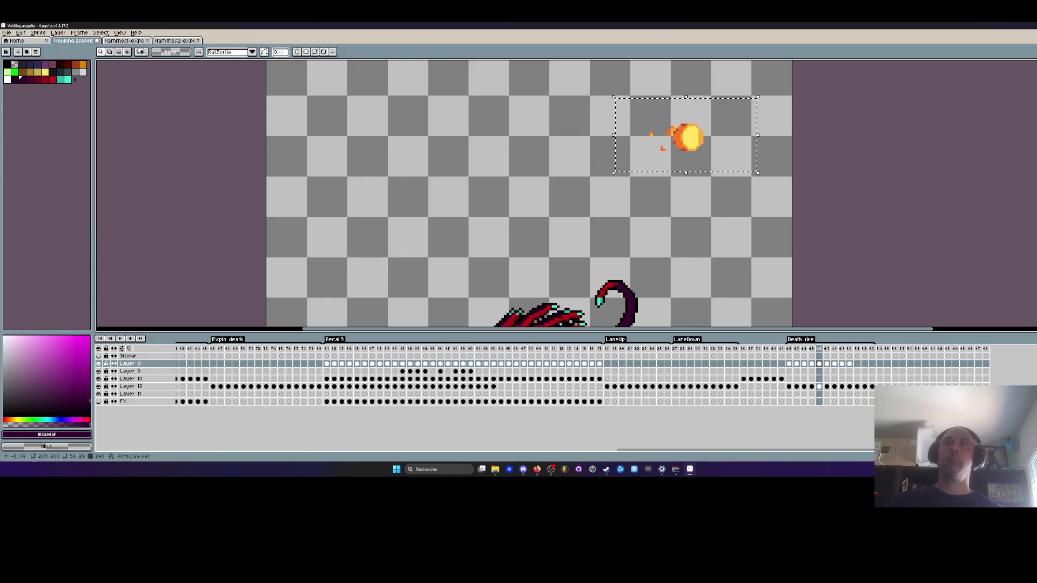
pyautogui.click(21, 32)
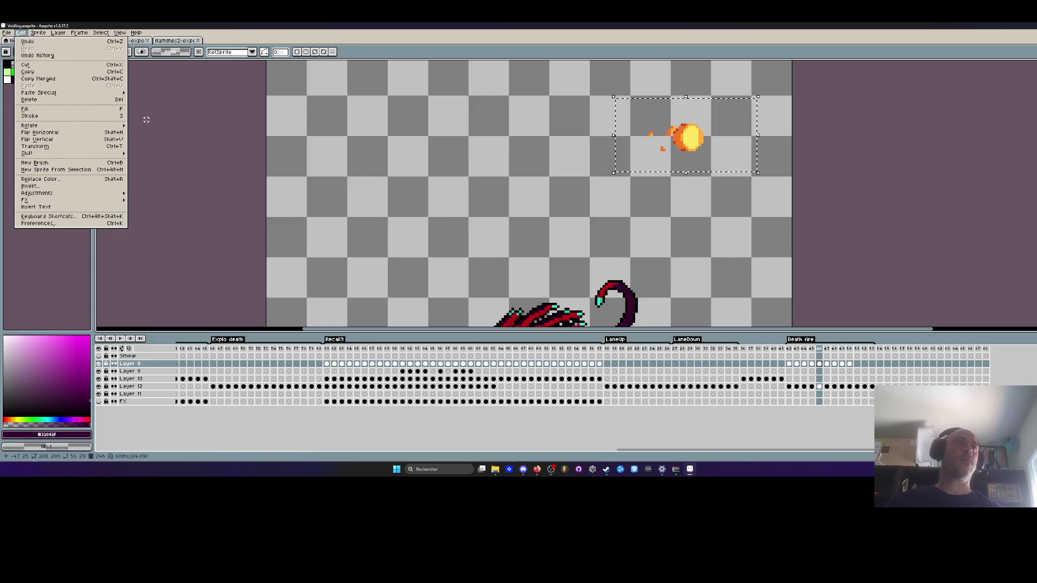
pyautogui.moveTo(81, 125)
pyautogui.click(143, 132)
pyautogui.press('Return')
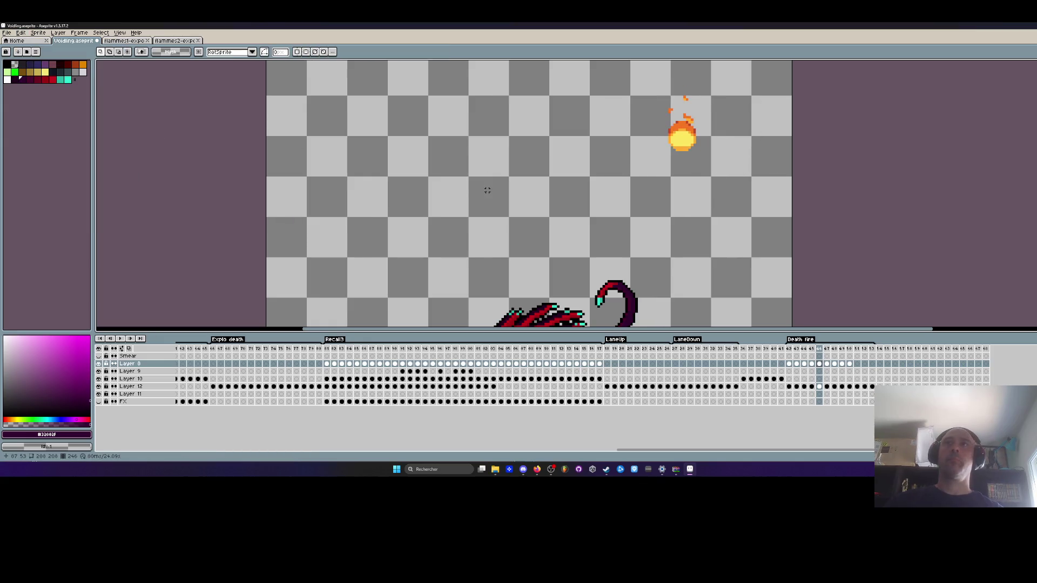
pyautogui.press('Right')
pyautogui.moveTo(713, 109); pyautogui.dragTo(822, 184)
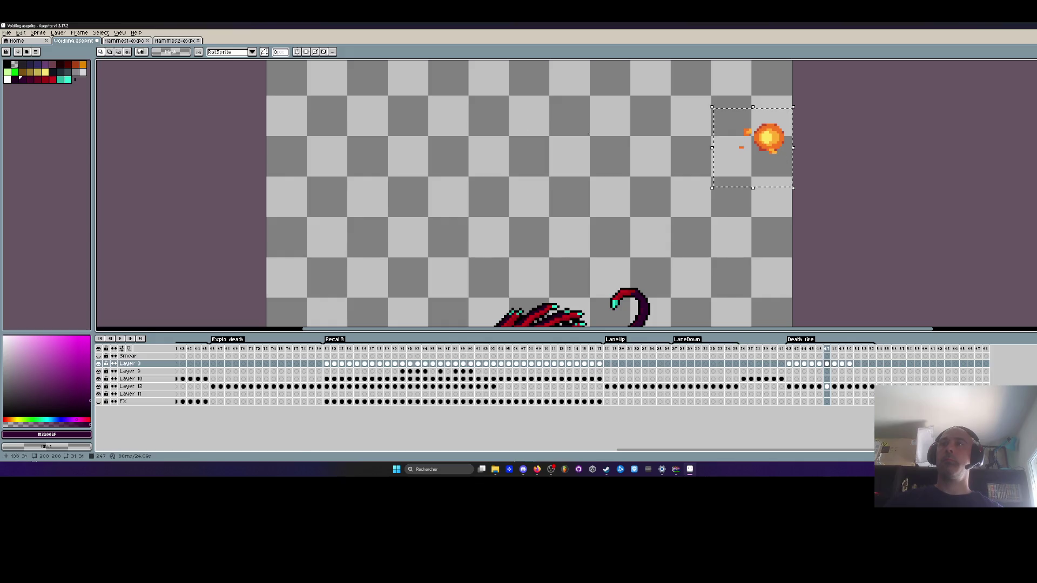
pyautogui.click(20, 32)
pyautogui.moveTo(108, 125)
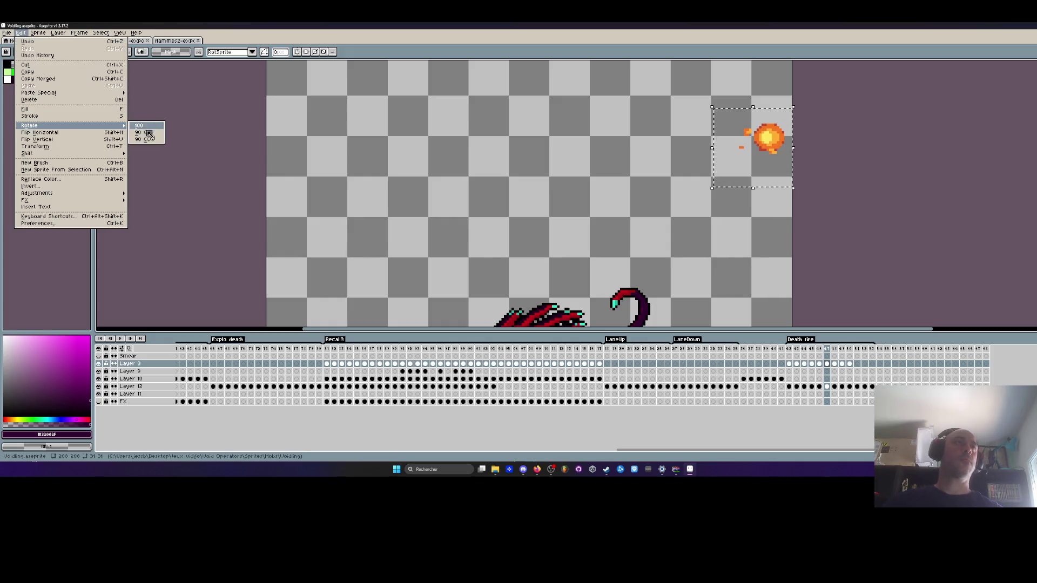
pyautogui.click(149, 133)
pyautogui.click(654, 215)
pyautogui.press('Right')
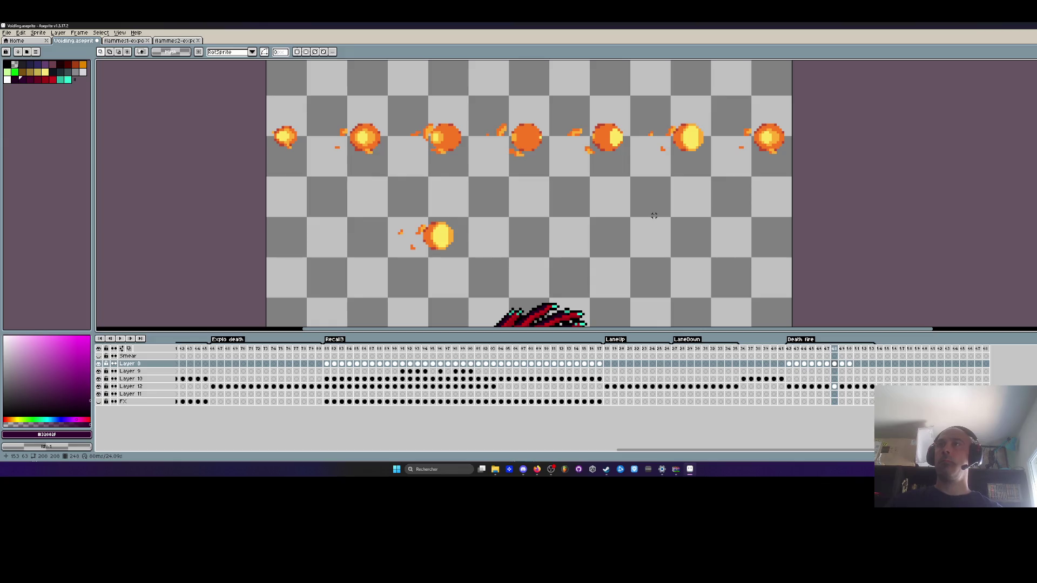
# Turn on onion skinning and move the second frame's fireball onto the first frame's ghost.
pyautogui.moveTo(850, 364); pyautogui.dragTo(843, 364)
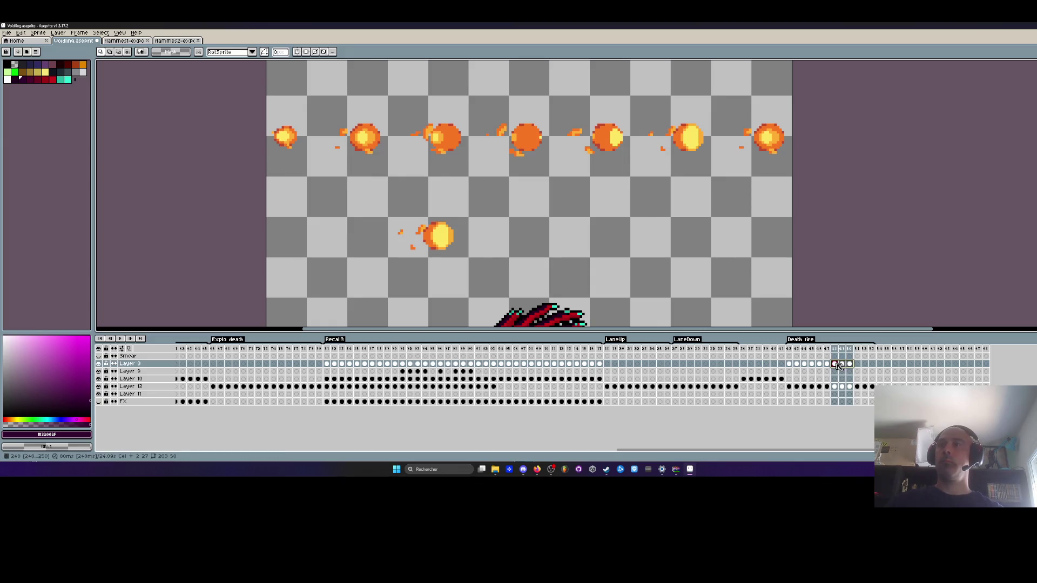
pyautogui.click(789, 364)
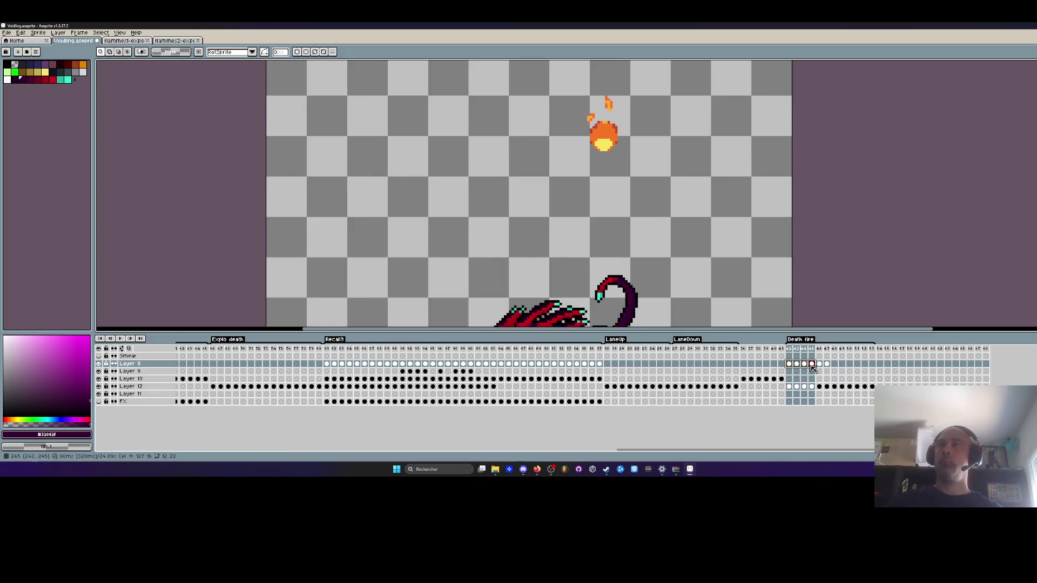
pyautogui.press('F3')
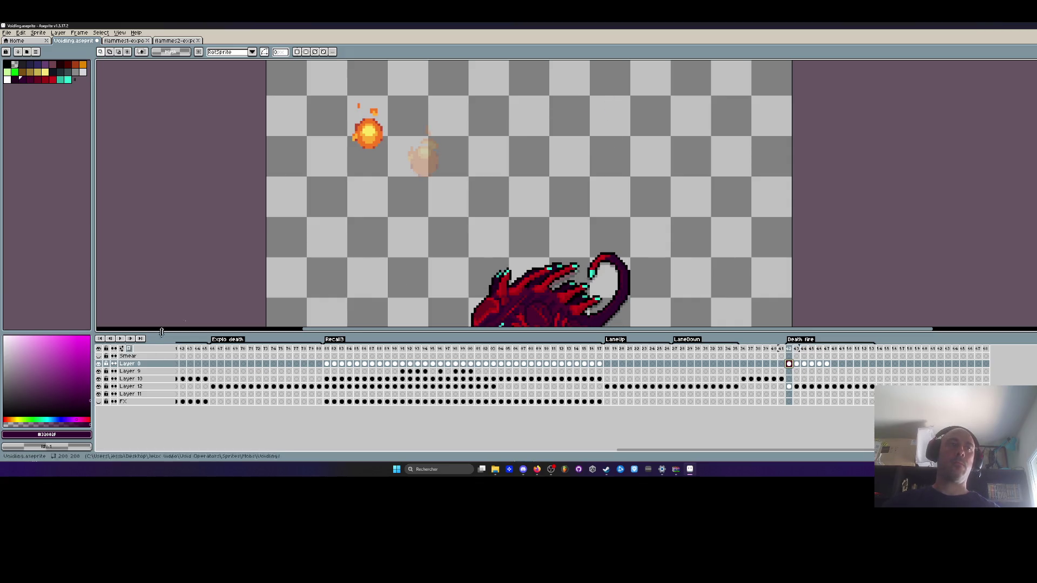
pyautogui.press('Right')
pyautogui.moveTo(401, 107); pyautogui.dragTo(464, 207)
pyautogui.moveTo(428, 164)
pyautogui.mouseDown()
pyautogui.moveTo(372, 135)
pyautogui.moveTo(376, 146)
pyautogui.mouseUp()
pyautogui.scroll(2, 372, 135)
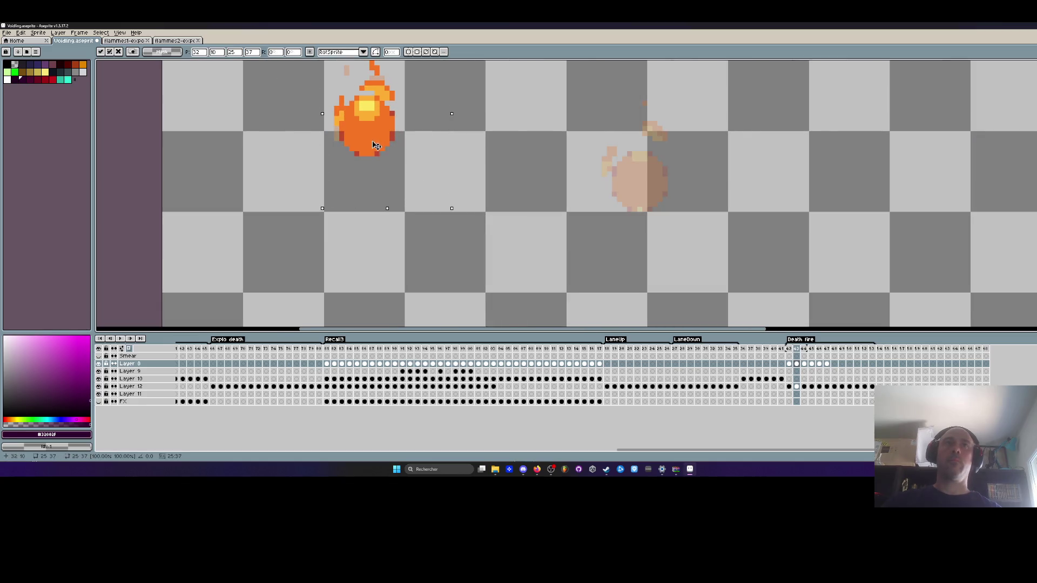
pyautogui.scroll(-4, 376, 146)
# Align the fireballs on the next two frames with the previous frame's ghost.
pyautogui.press('Right')
pyautogui.moveTo(474, 100); pyautogui.dragTo(540, 200)
pyautogui.moveTo(505, 157); pyautogui.dragTo(371, 144)
pyautogui.scroll(2, 370, 145)
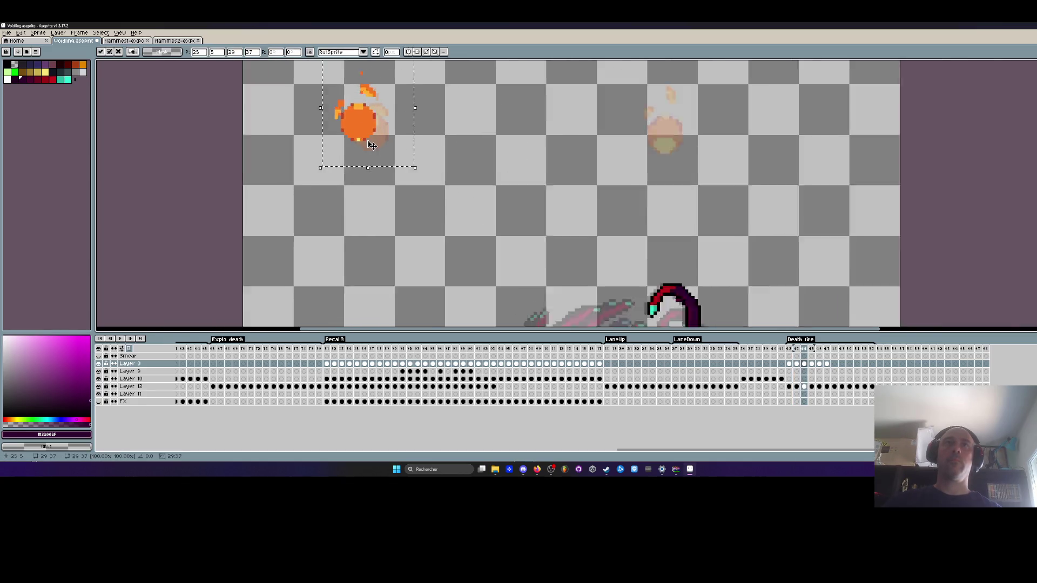
pyautogui.scroll(-2, 372, 145)
pyautogui.press('Right')
pyautogui.moveTo(582, 96); pyautogui.dragTo(683, 175)
pyautogui.moveTo(621, 143)
pyautogui.mouseDown()
pyautogui.moveTo(385, 139)
pyautogui.moveTo(397, 155)
pyautogui.mouseUp()
pyautogui.scroll(2, 385, 140)
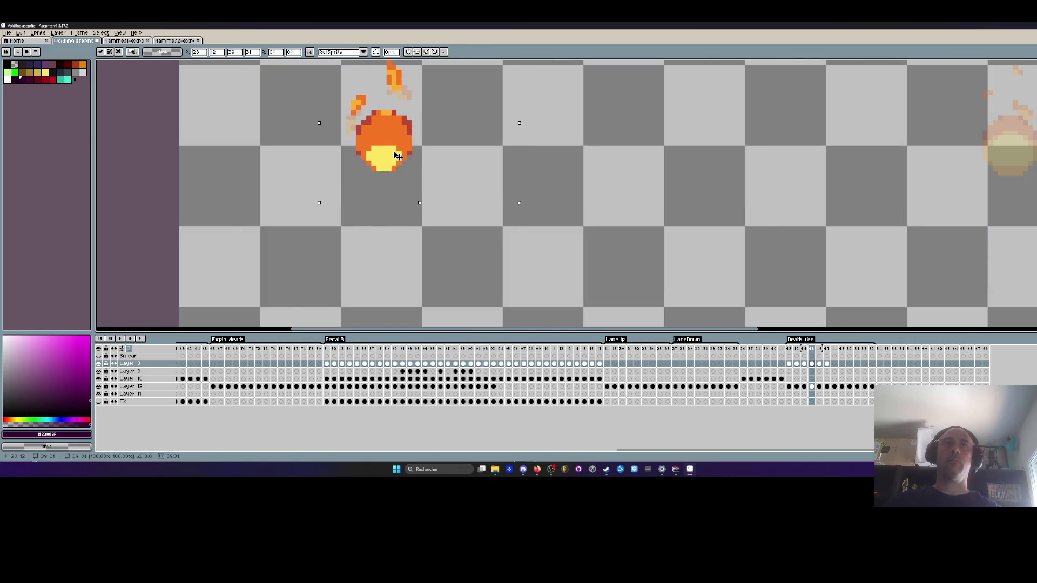
pyautogui.scroll(-2, 398, 155)
# Drag the fireballs on the following two frames left onto the ghost position and deselect.
pyautogui.press('Right')
pyautogui.moveTo(634, 98)
pyautogui.mouseDown()
pyautogui.moveTo(729, 183)
pyautogui.moveTo(406, 166)
pyautogui.moveTo(402, 156)
pyautogui.mouseUp()
pyautogui.scroll(2, 406, 166)
pyautogui.scroll(-2, 521, 146)
pyautogui.hotkey('ctrl', 'd')
pyautogui.press('Right')
pyautogui.moveTo(696, 121)
pyautogui.mouseDown()
pyautogui.moveTo(784, 191)
pyautogui.moveTo(394, 139)
pyautogui.mouseUp()
pyautogui.scroll(2, 391, 143)
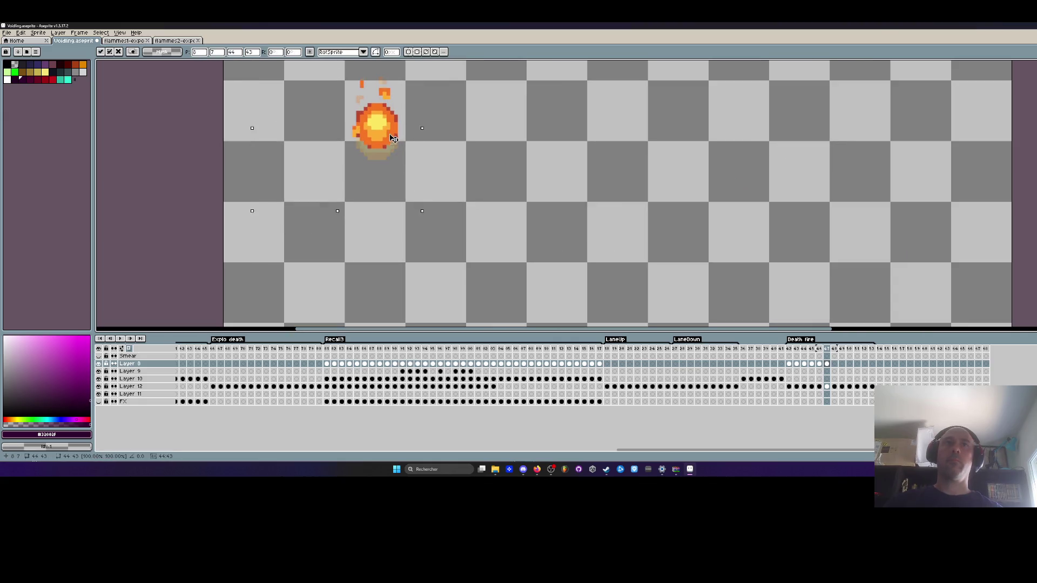
pyautogui.scroll(-2, 510, 129)
pyautogui.hotkey('ctrl', 'd')
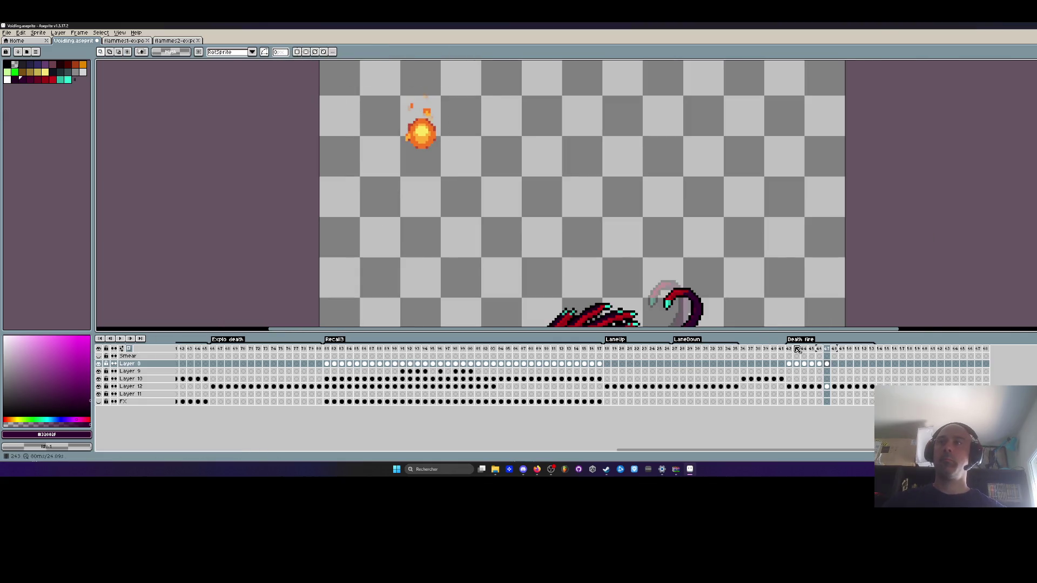
pyautogui.click(791, 350)
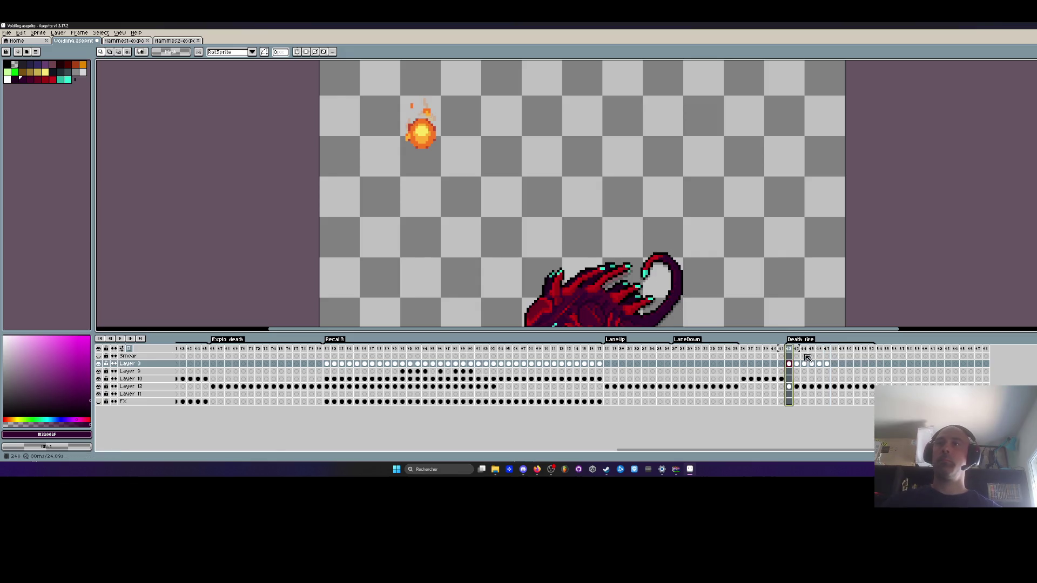
pyautogui.moveTo(826, 365); pyautogui.dragTo(794, 367)
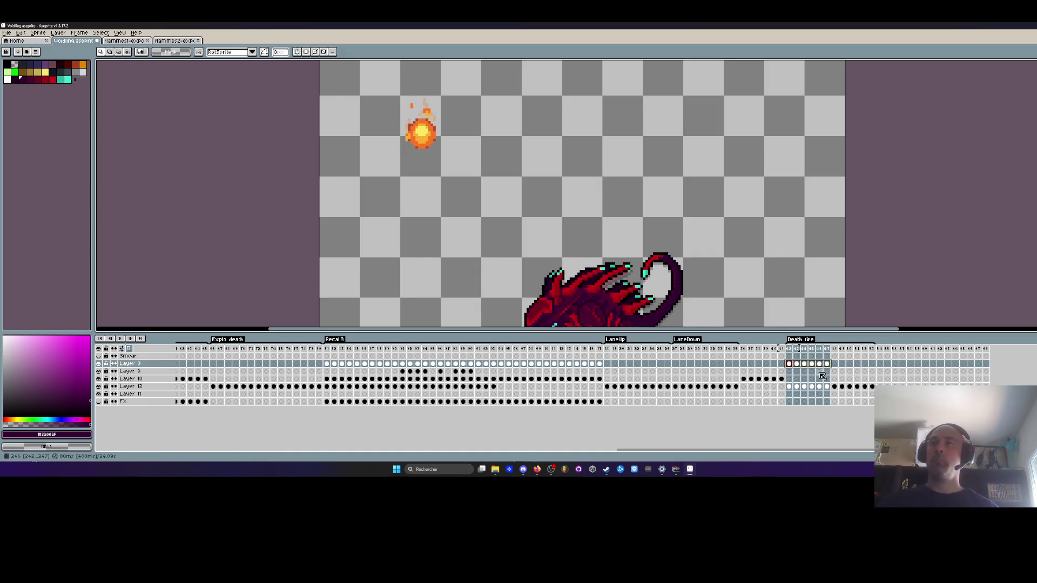
pyautogui.click(834, 364)
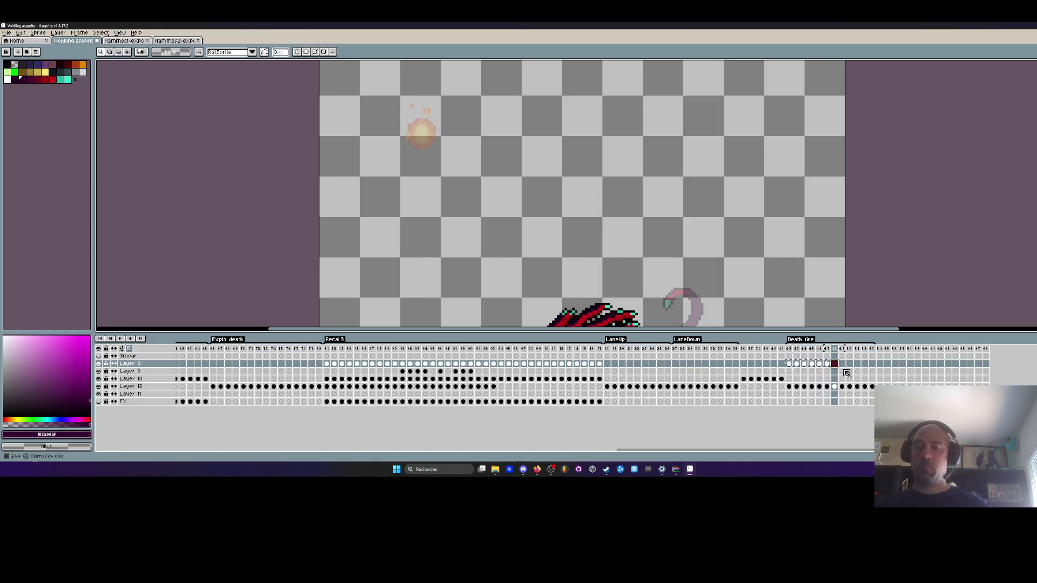
pyautogui.press('Return')
pyautogui.scroll(-2, 528, 216)
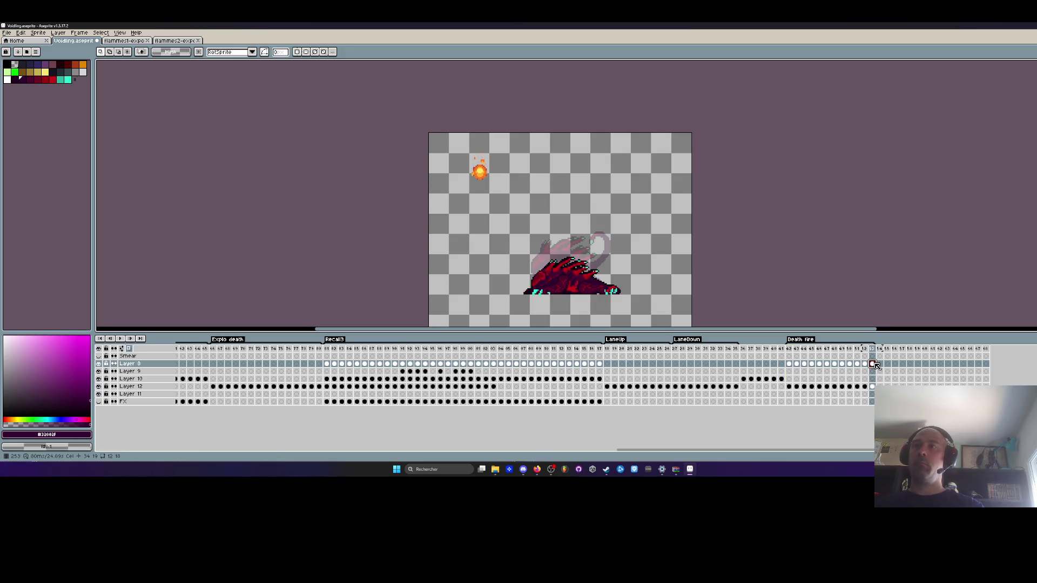
pyautogui.press('Return')
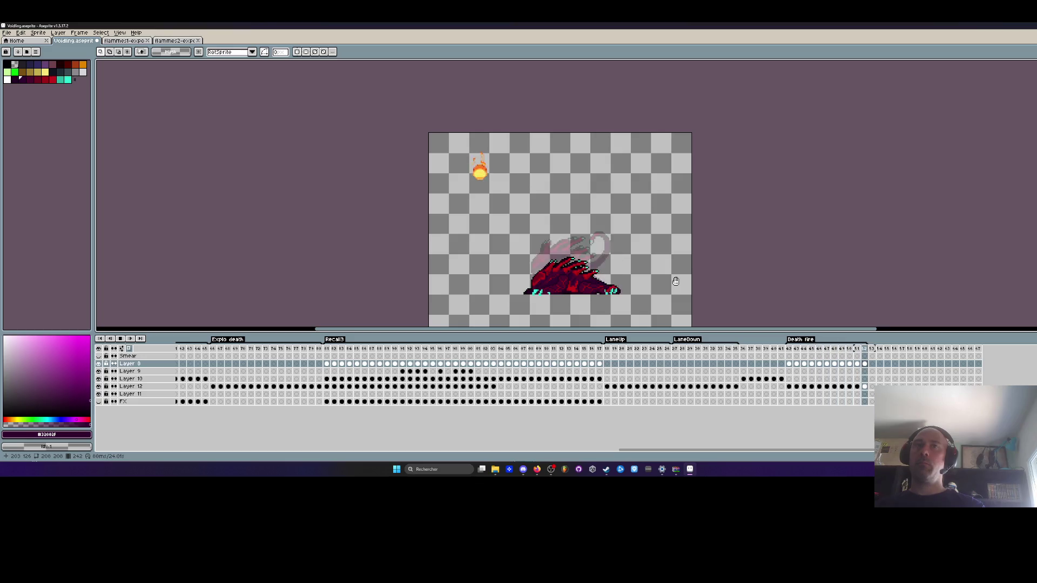
pyautogui.press('Return')
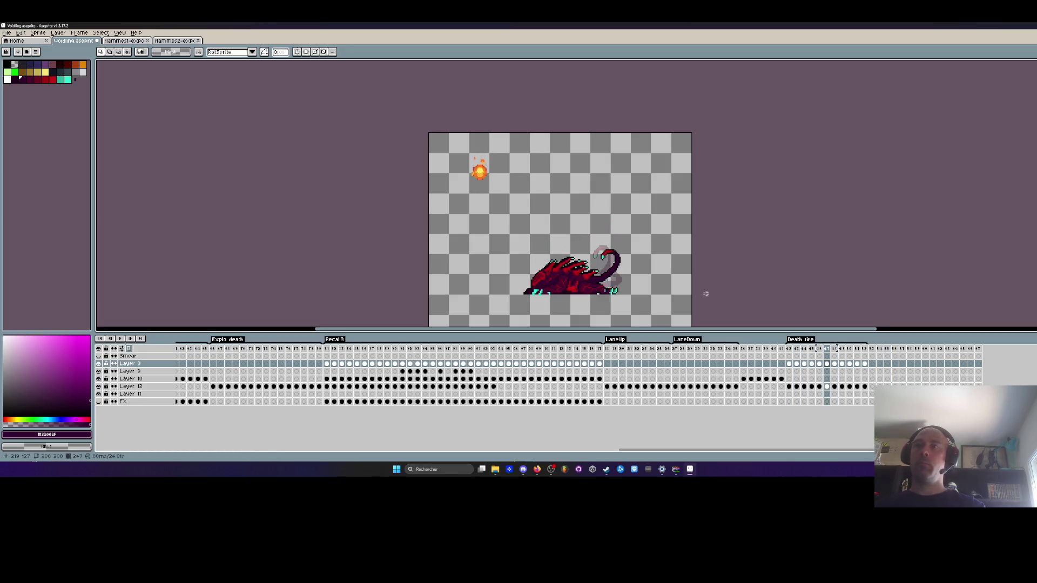
pyautogui.moveTo(864, 349)
pyautogui.mouseDown()
pyautogui.moveTo(812, 364)
pyautogui.moveTo(858, 366)
pyautogui.mouseUp()
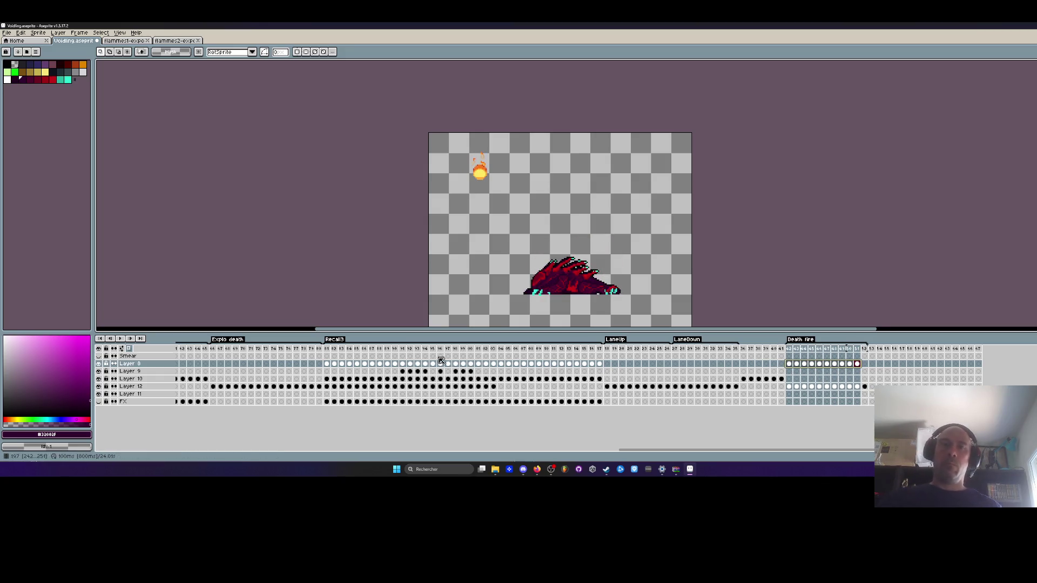
pyautogui.click(335, 364)
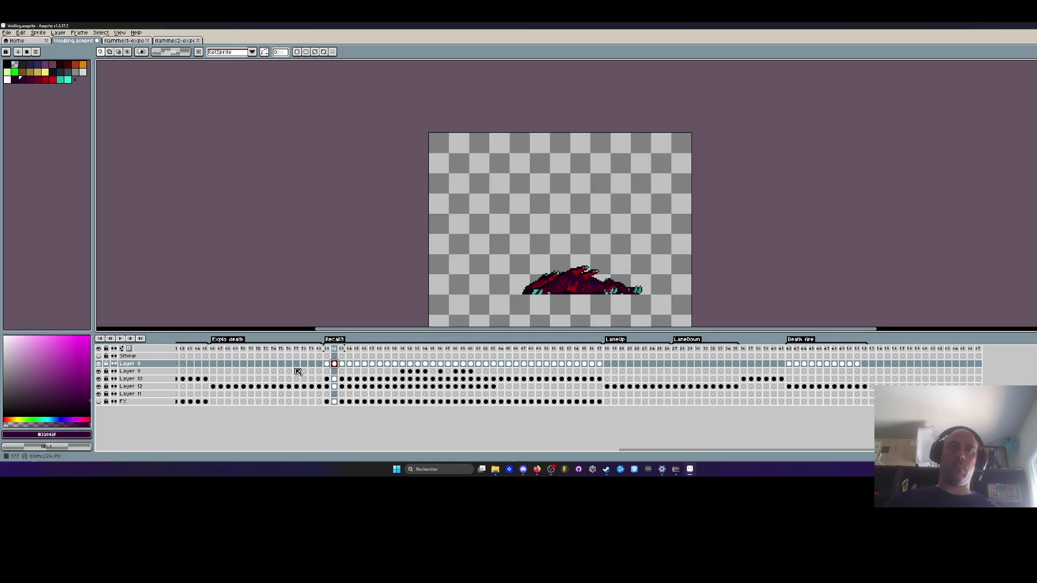
# Add Layers 13 and 14 above Layer 8 and select the Death fire cels to copy onto them.
pyautogui.hotkey('shift', 'n')
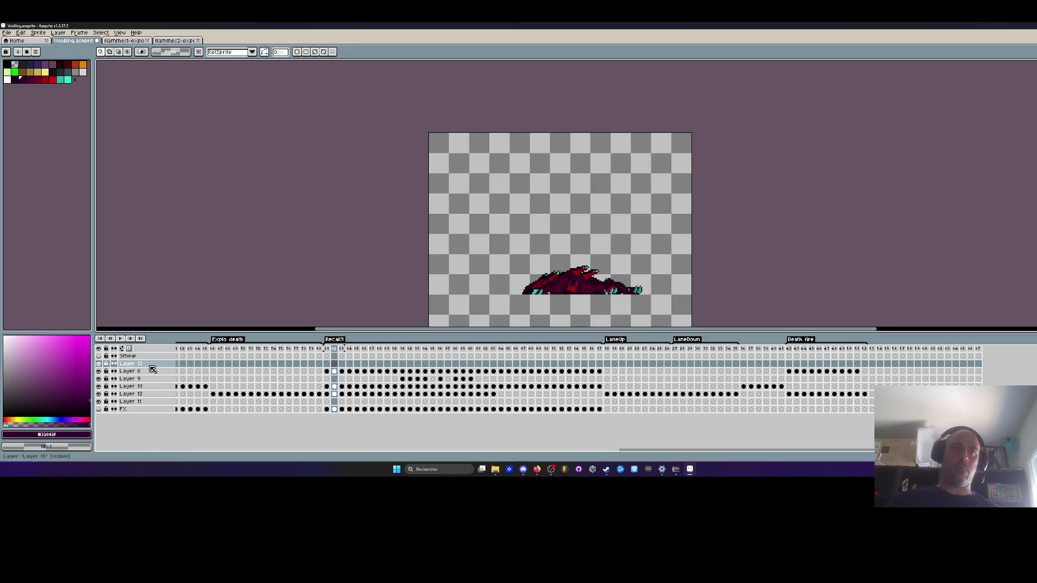
pyautogui.click(151, 365)
pyautogui.moveTo(858, 372); pyautogui.dragTo(791, 365)
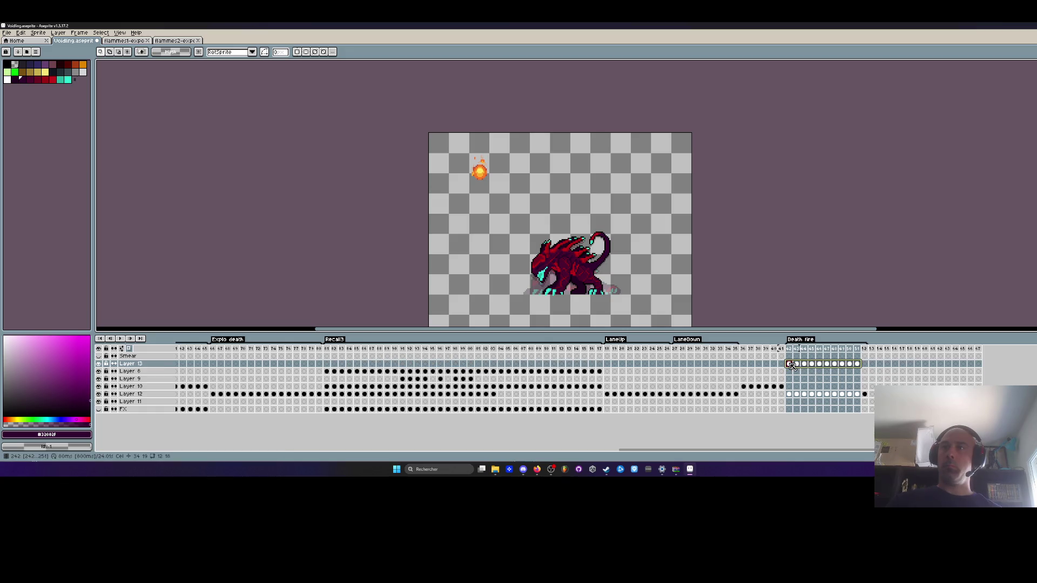
pyautogui.click(137, 366)
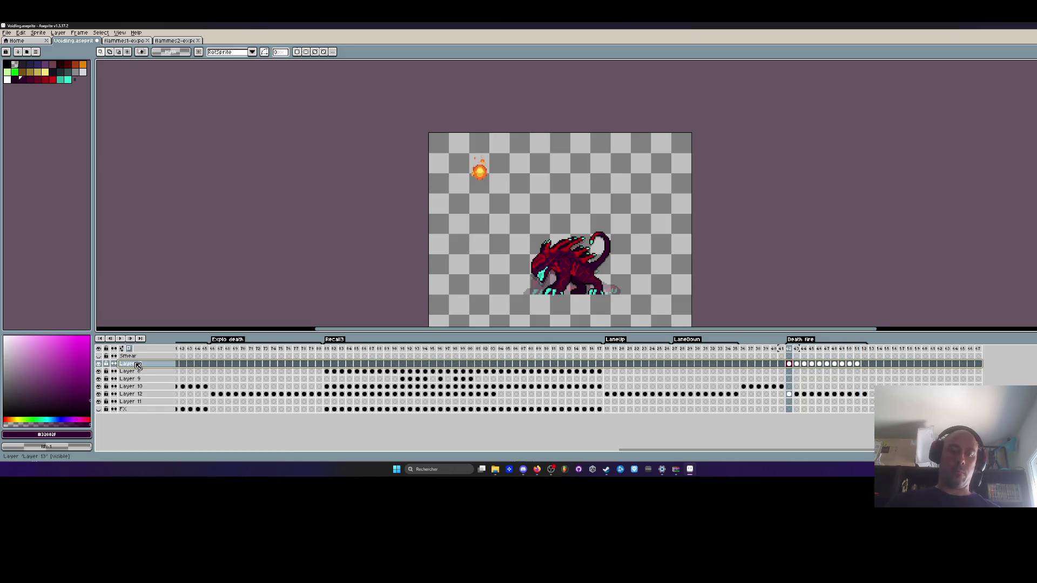
pyautogui.hotkey('shift', 'n')
pyautogui.moveTo(793, 379)
pyautogui.mouseDown()
pyautogui.moveTo(857, 379)
pyautogui.moveTo(801, 373)
pyautogui.mouseUp()
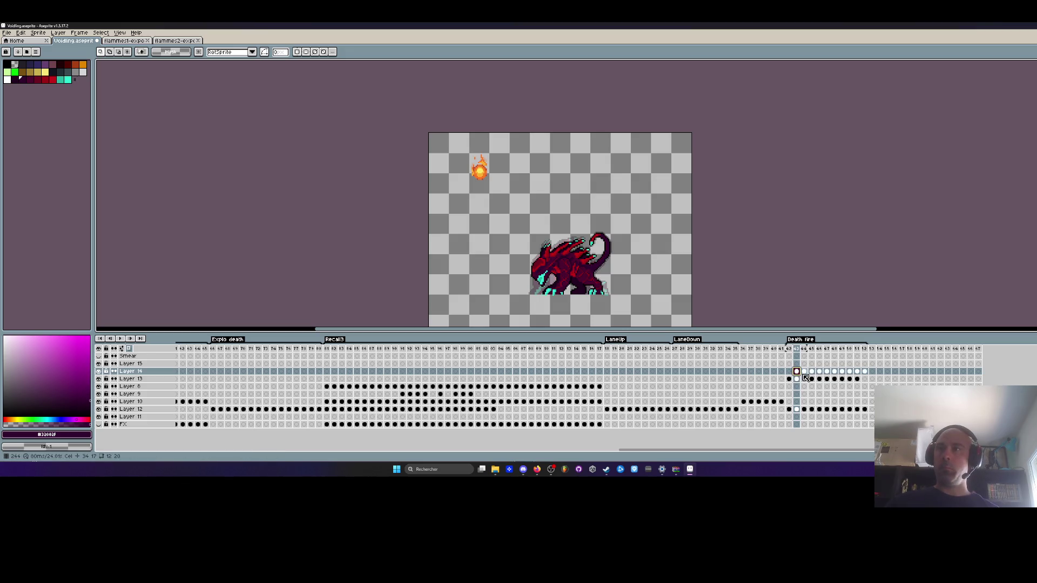
pyautogui.moveTo(417, 118); pyautogui.dragTo(599, 256)
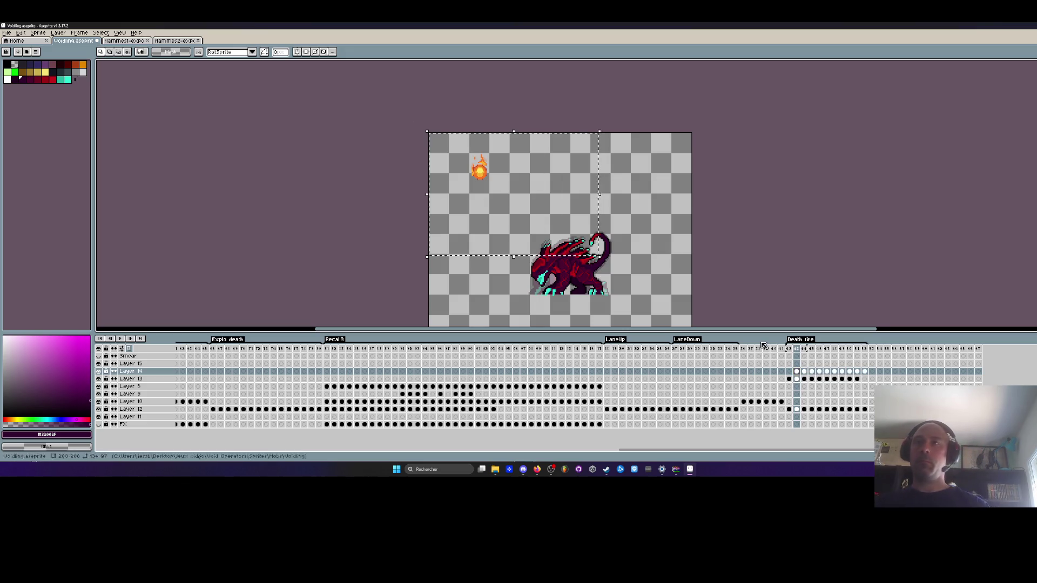
# Move the first fireball copy from the top-left onto the dragon's body.
pyautogui.moveTo(858, 380); pyautogui.dragTo(789, 378)
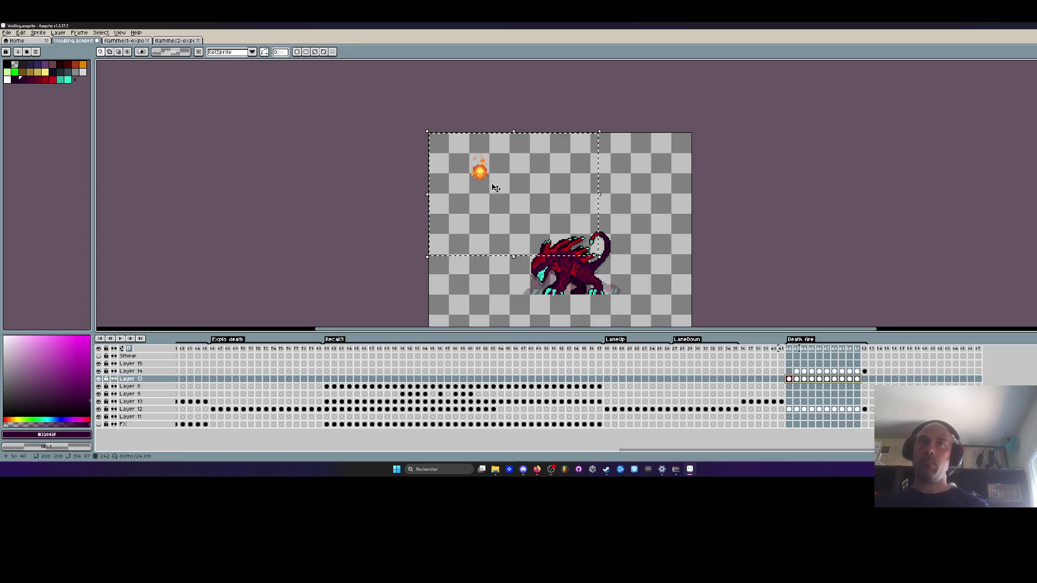
pyautogui.moveTo(484, 183); pyautogui.dragTo(561, 252)
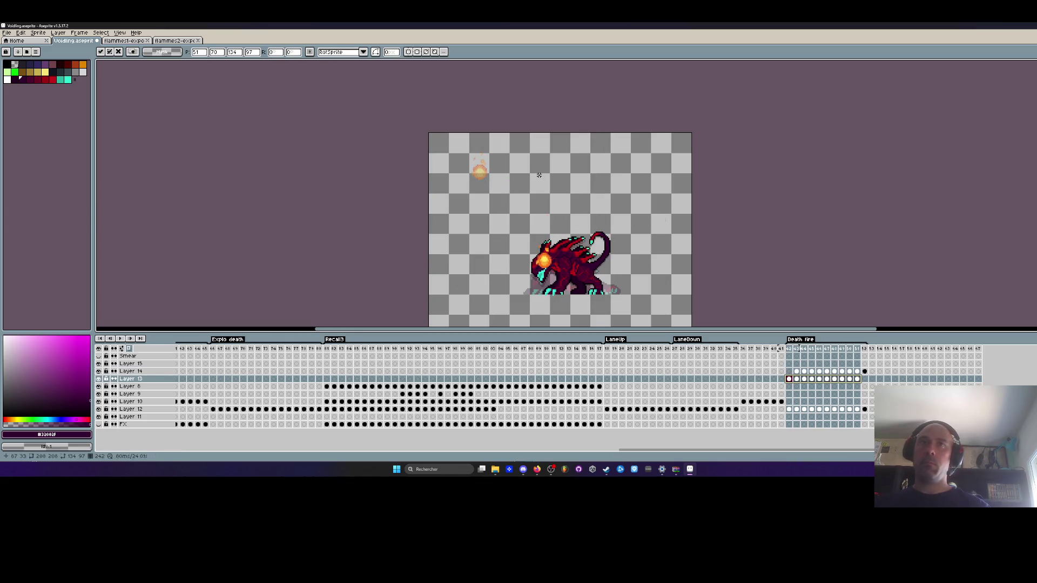
pyautogui.click(539, 175)
# Move the second fireball copy onto the dragon's back and commit it.
pyautogui.moveTo(865, 372); pyautogui.dragTo(796, 372)
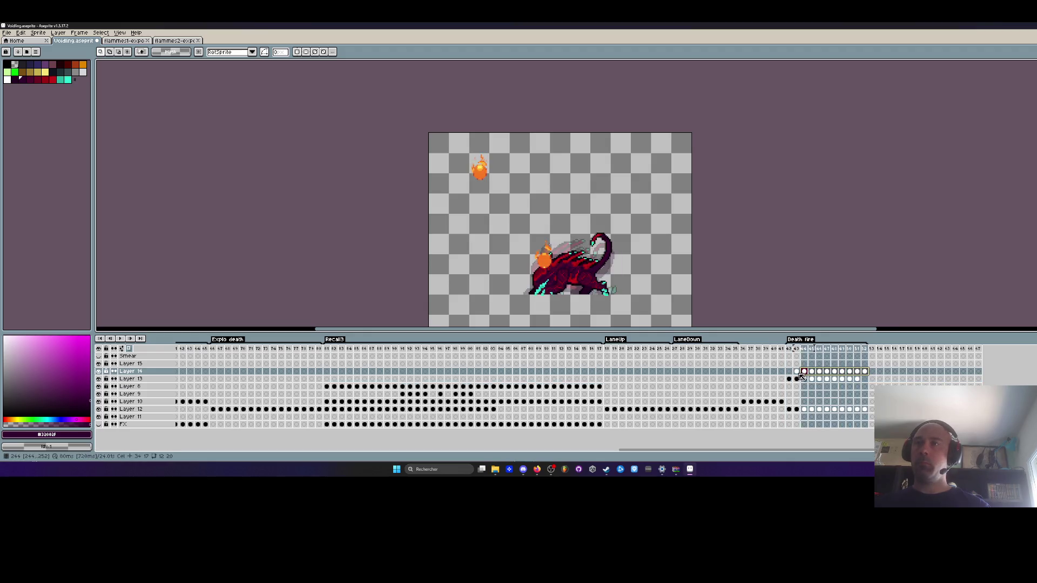
pyautogui.moveTo(435, 121); pyautogui.dragTo(584, 212)
pyautogui.moveTo(866, 370)
pyautogui.mouseDown()
pyautogui.moveTo(801, 373)
pyautogui.moveTo(835, 379)
pyautogui.mouseUp()
pyautogui.press('Escape')
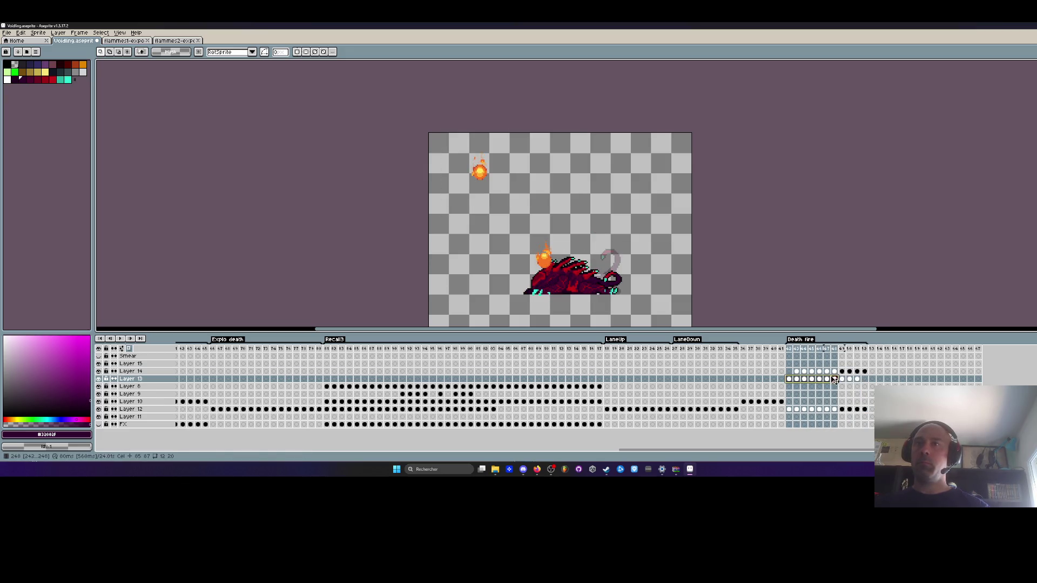
pyautogui.moveTo(404, 117); pyautogui.dragTo(562, 209)
pyautogui.moveTo(866, 372); pyautogui.dragTo(796, 371)
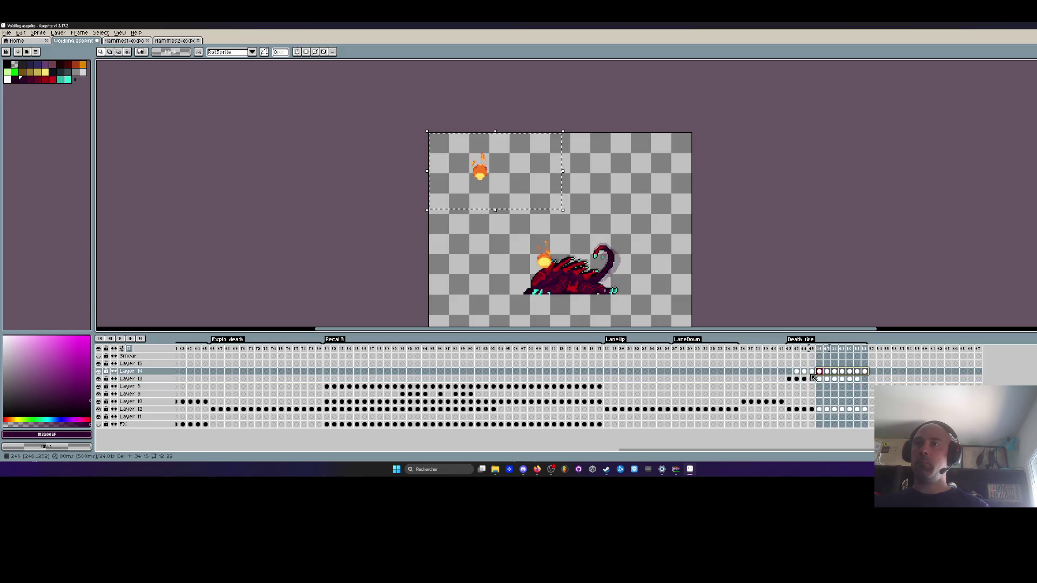
pyautogui.moveTo(481, 178); pyautogui.dragTo(564, 241)
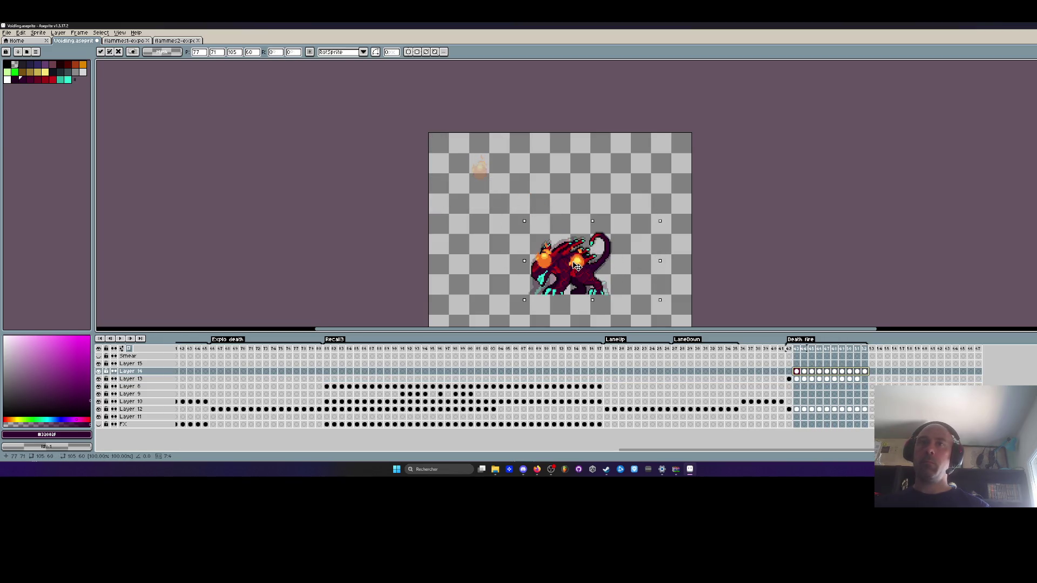
pyautogui.click(564, 200)
pyautogui.scroll(-1, 561, 166)
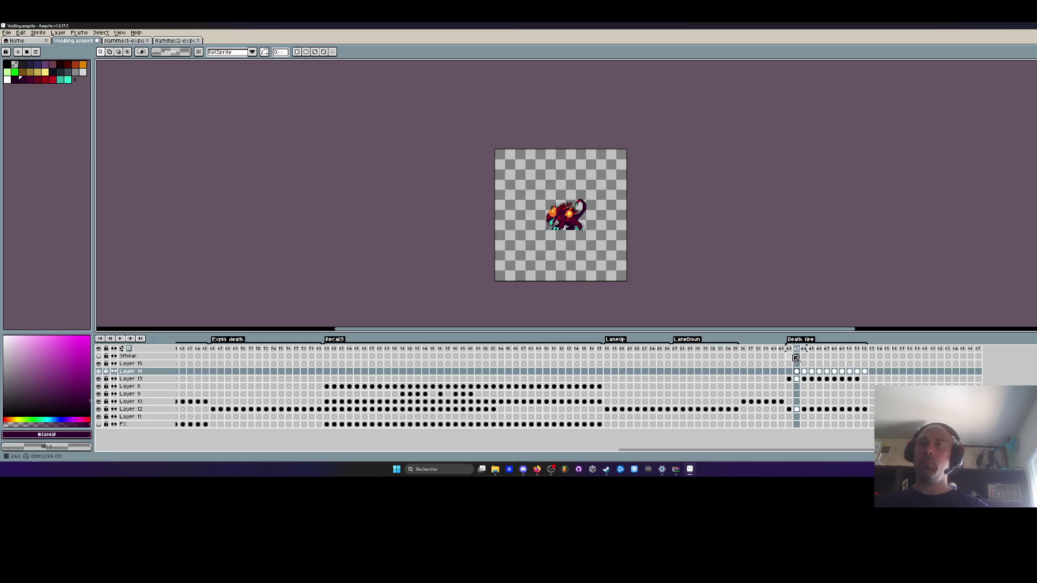
# Shift the Layer 13 and 14 flame cels four frames later and step through to check timing.
pyautogui.press('Return')
pyautogui.scroll(3, 581, 230)
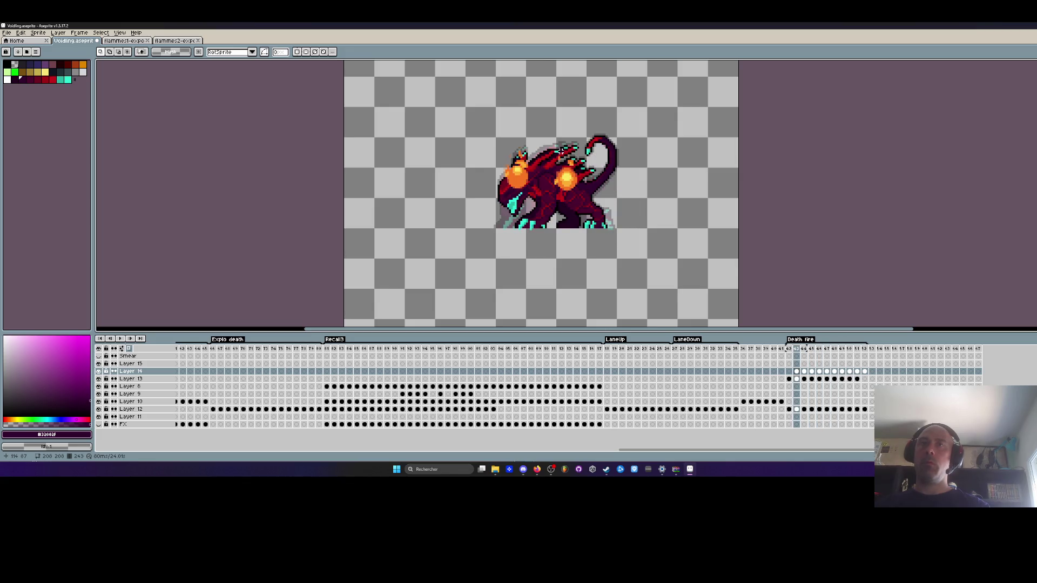
pyautogui.moveTo(453, 120); pyautogui.dragTo(620, 238)
pyautogui.moveTo(865, 372); pyautogui.dragTo(791, 380)
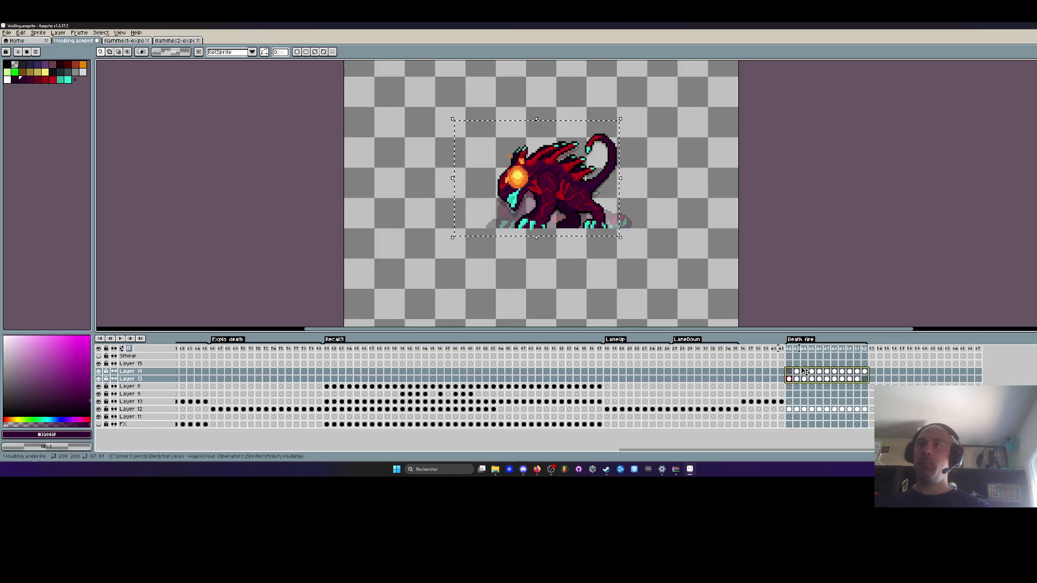
pyautogui.moveTo(804, 372); pyautogui.dragTo(835, 372)
pyautogui.click(661, 260)
pyautogui.press('Left')
pyautogui.press('Right')
pyautogui.press('Right')
pyautogui.press('Right')
pyautogui.press('Left')
pyautogui.press('Left')
pyautogui.press('Left')
pyautogui.press('Left')
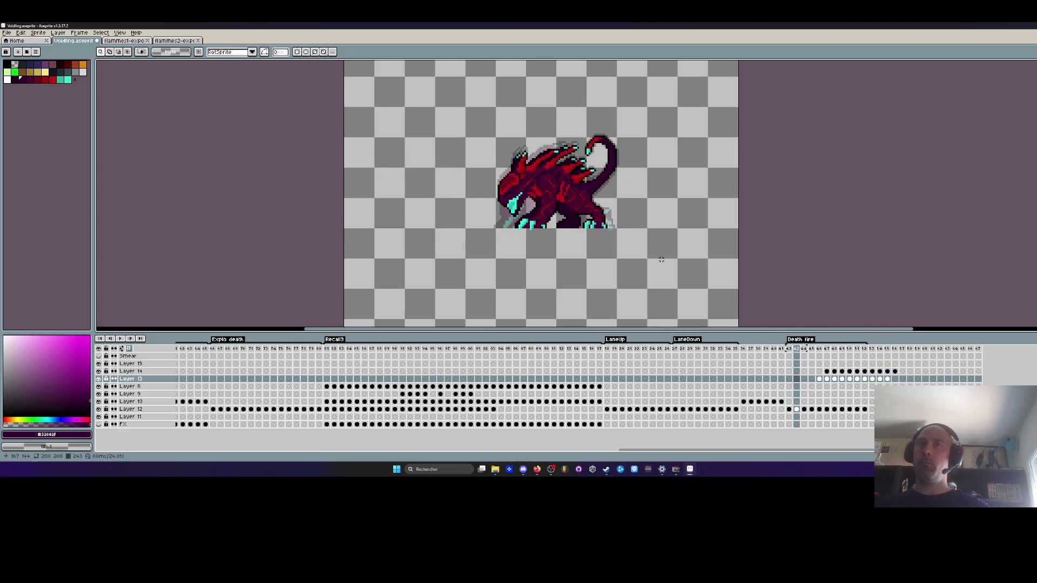
# Go to frame 242 and select the Layer 13 flame cels across frames 242–251.
pyautogui.click(819, 379)
pyautogui.press('Right')
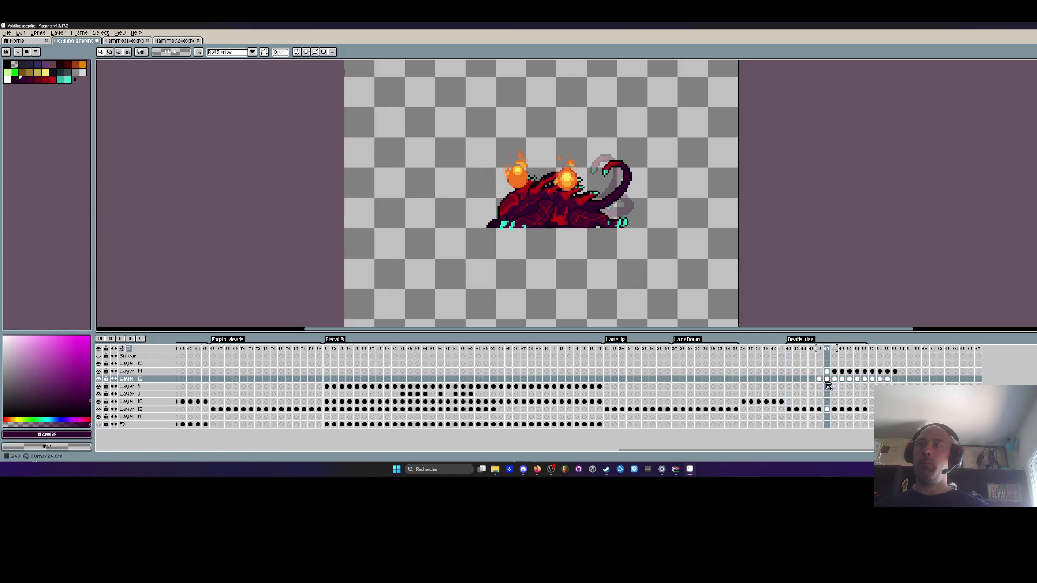
pyautogui.moveTo(823, 384)
pyautogui.mouseDown()
pyautogui.moveTo(887, 380)
pyautogui.moveTo(857, 381)
pyautogui.mouseUp()
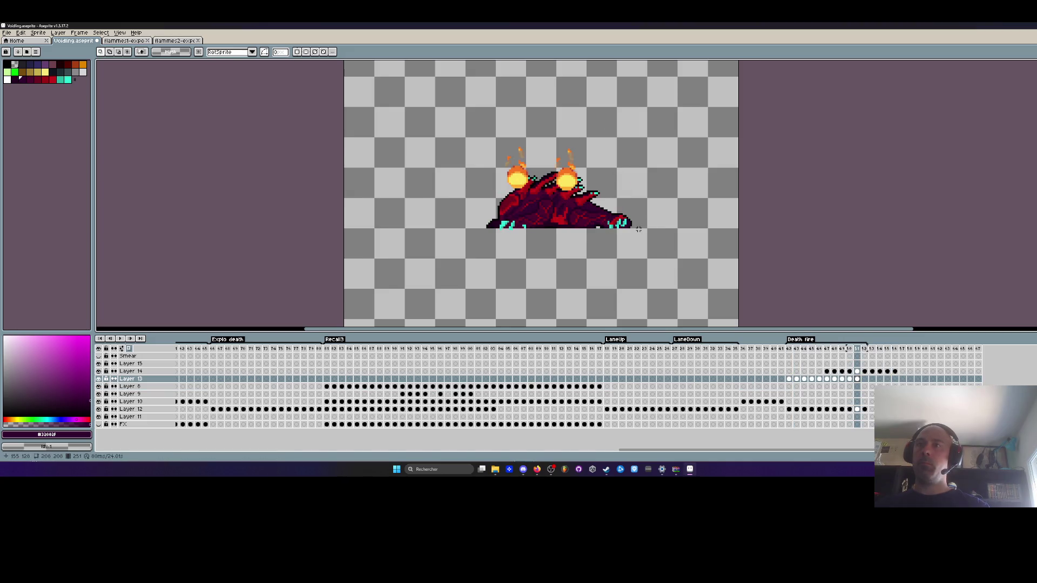
pyautogui.press('Left')
pyautogui.press('Left')
pyautogui.press('Left')
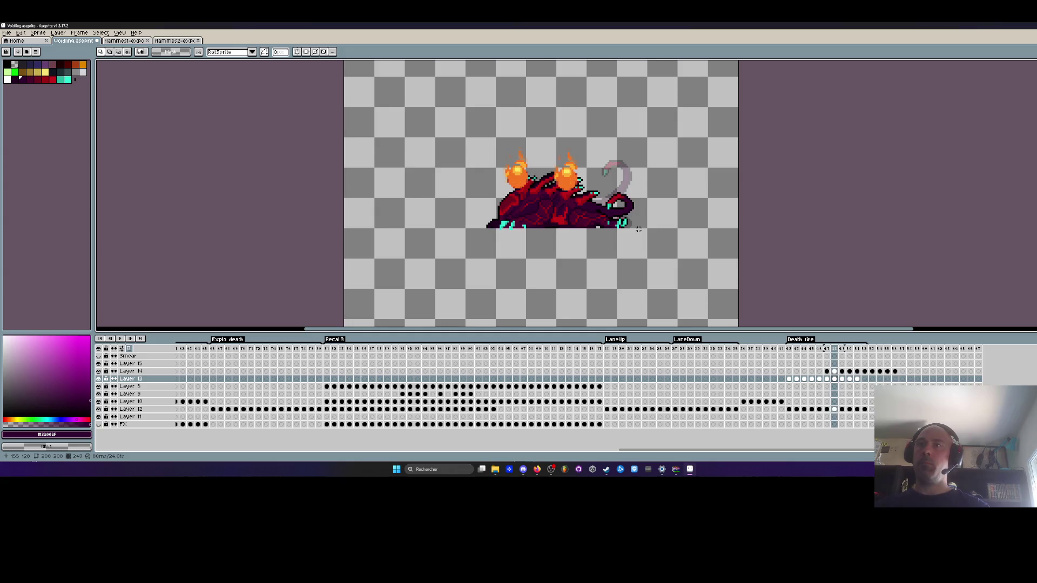
pyautogui.click(788, 379)
pyautogui.scroll(-1, 473, 189)
pyautogui.moveTo(360, 134); pyautogui.dragTo(649, 321)
pyautogui.moveTo(858, 379); pyautogui.dragTo(789, 386)
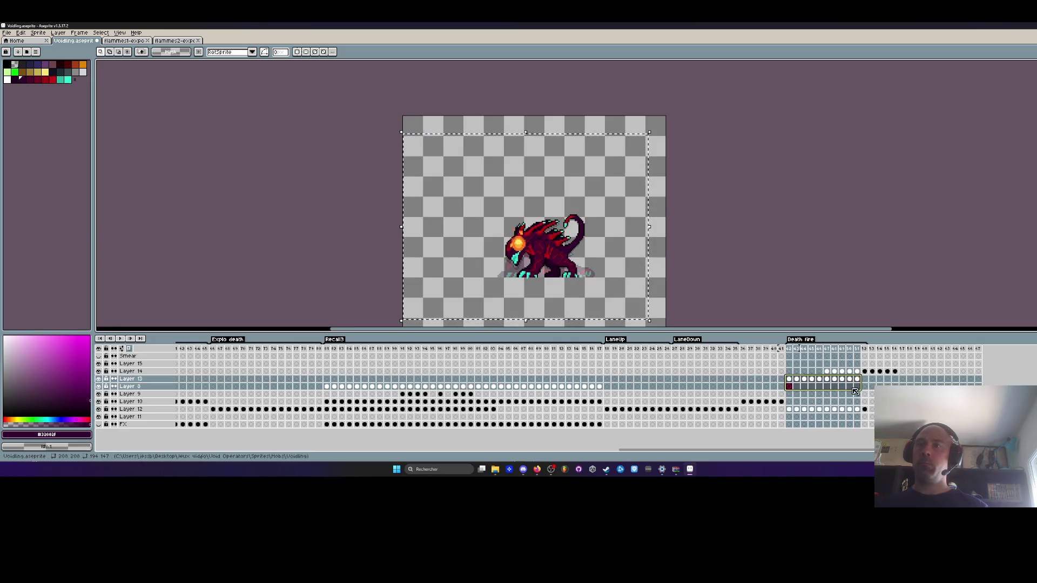
pyautogui.moveTo(790, 380); pyautogui.dragTo(857, 380)
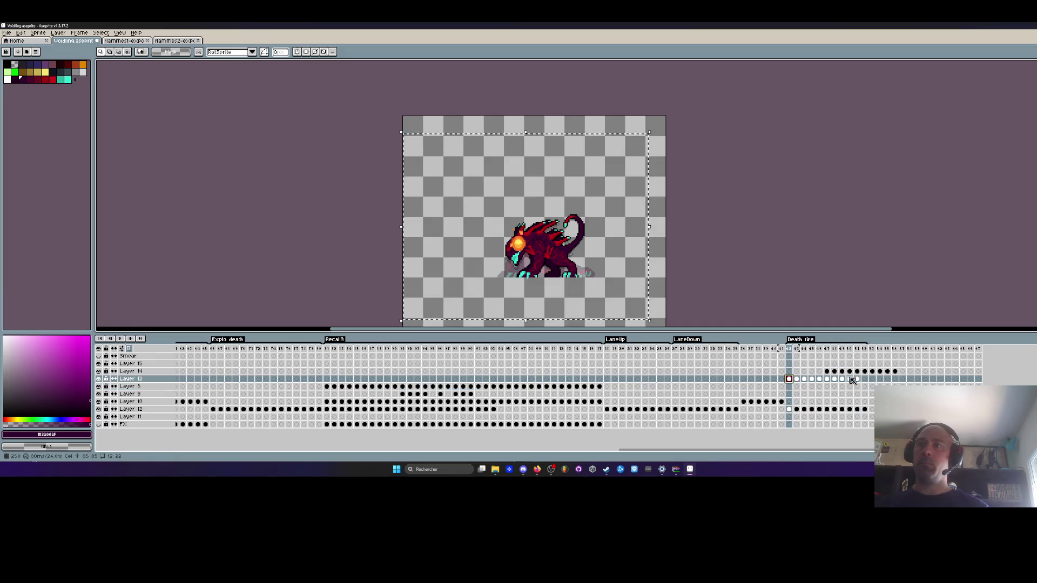
# Enlarge the Layer 13 flame to about 156% and move it onto the creature's body.
pyautogui.press('space')
pyautogui.moveTo(610, 277); pyautogui.dragTo(594, 232)
pyautogui.scroll(1, 637, 270)
pyautogui.scroll(-1, 638, 272)
pyautogui.moveTo(639, 276); pyautogui.dragTo(780, 382)
pyautogui.moveTo(596, 285); pyautogui.dragTo(549, 230)
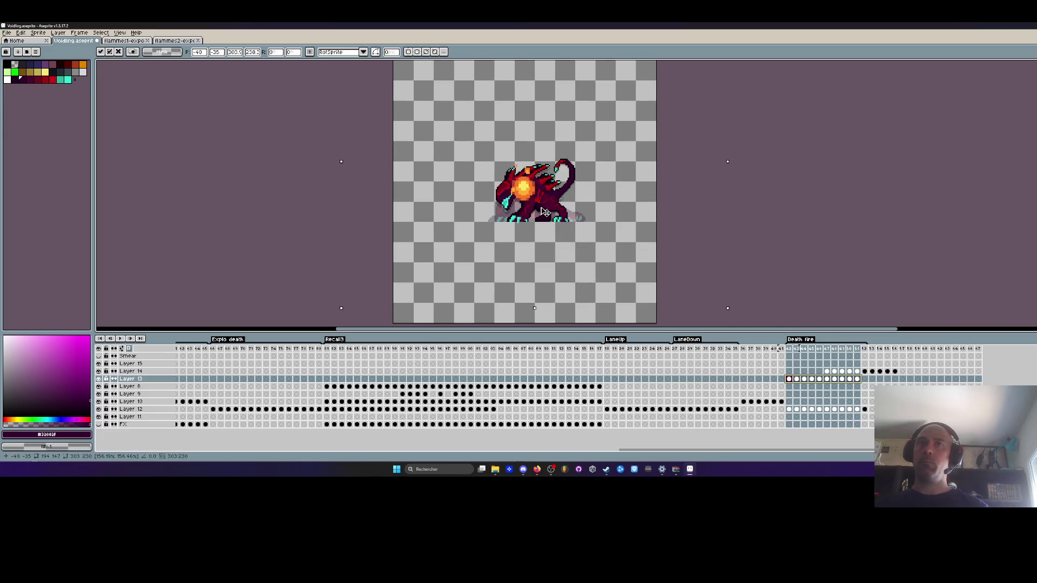
pyautogui.scroll(-1, 544, 211)
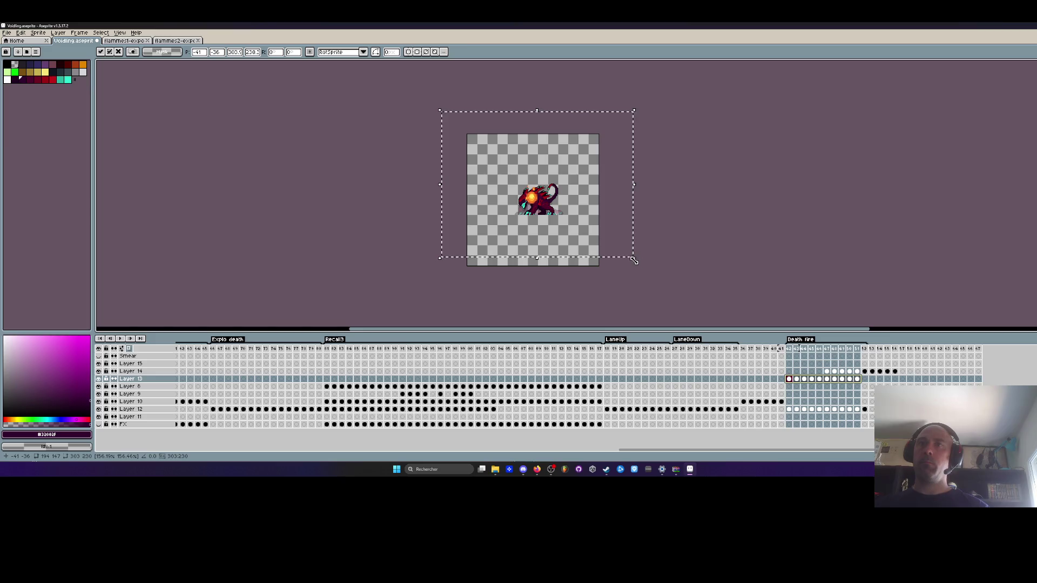
pyautogui.scroll(2, 561, 232)
pyautogui.moveTo(560, 231); pyautogui.dragTo(448, 137)
pyautogui.scroll(-1, 626, 193)
pyautogui.press('Return')
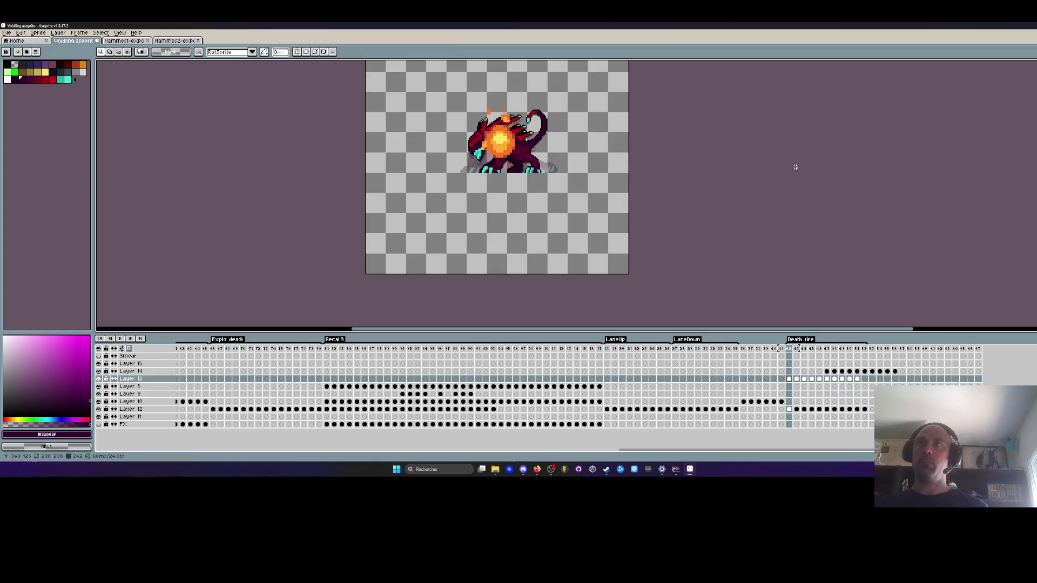
# Reposition the fire on the creature on the next two Death fire frames.
pyautogui.press('.')
pyautogui.scroll(1, 480, 135)
pyautogui.moveTo(442, 92)
pyautogui.mouseDown()
pyautogui.moveTo(548, 139)
pyautogui.moveTo(554, 167)
pyautogui.mouseUp()
pyautogui.scroll(-1, 556, 142)
pyautogui.hotkey('ctrl', 'd')
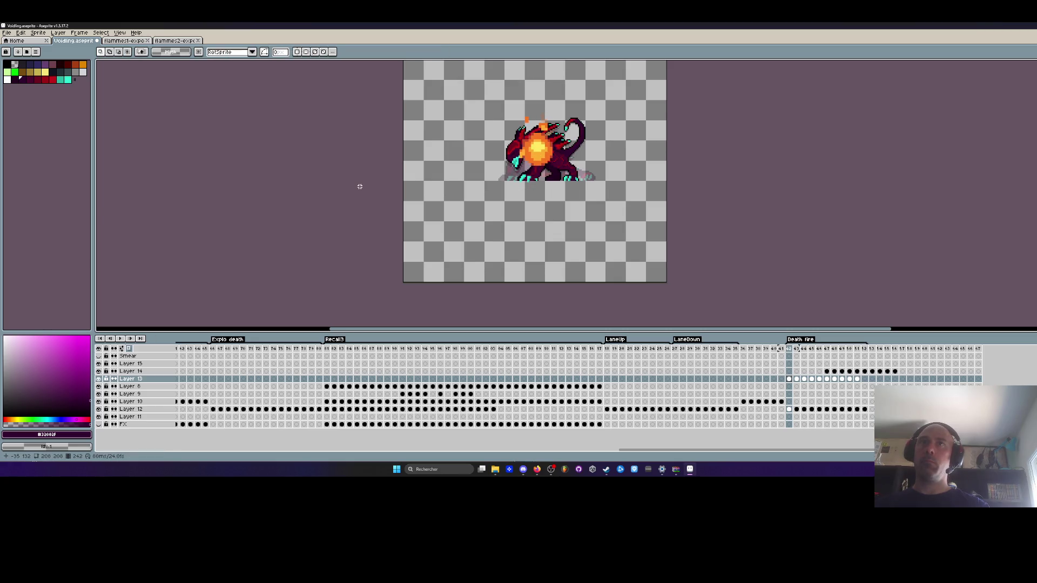
pyautogui.click(552, 168)
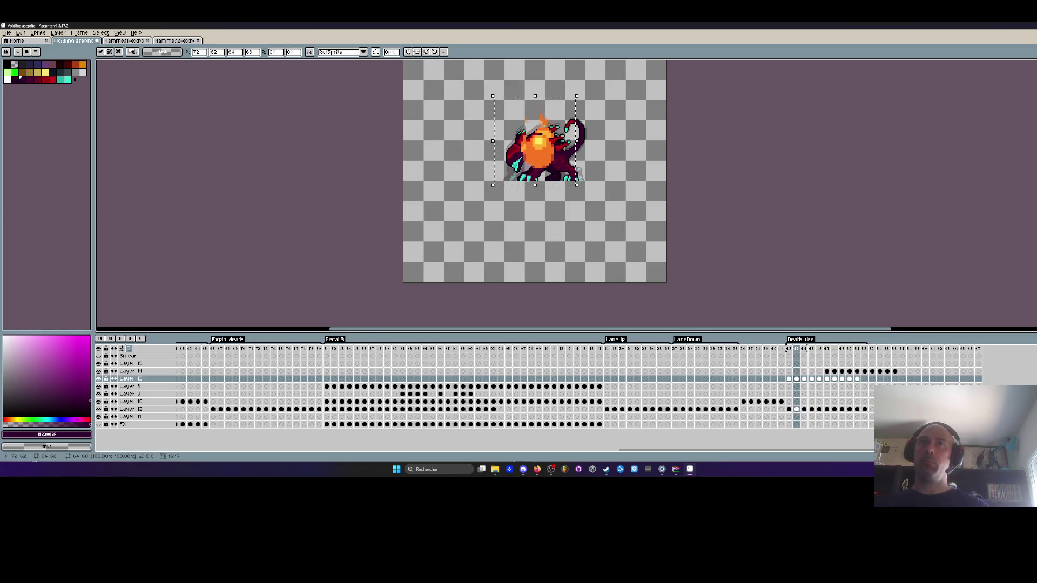
pyautogui.hotkey('ctrl', 'd')
pyautogui.press('Right')
pyautogui.press('Right')
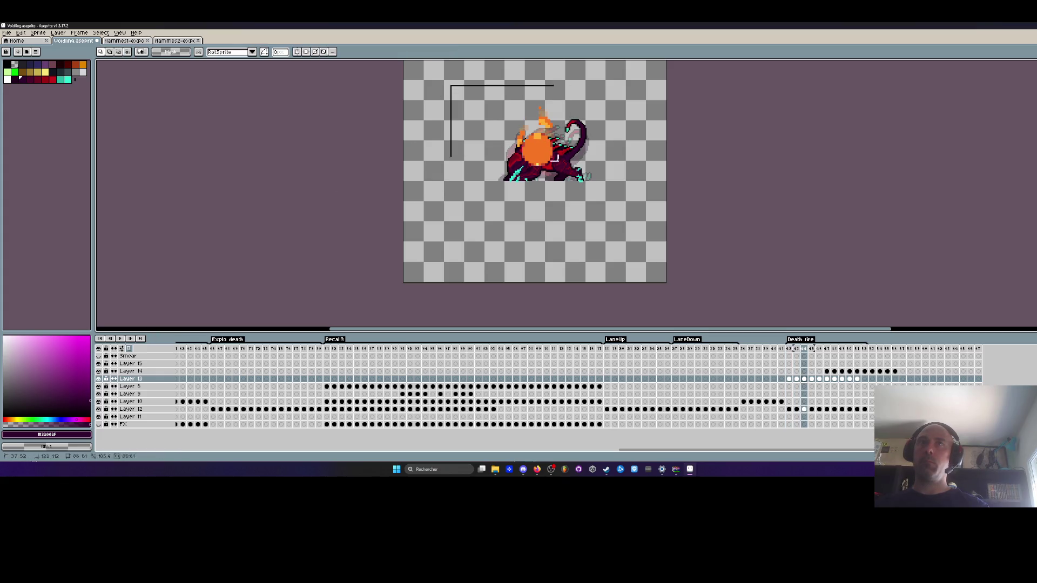
pyautogui.moveTo(554, 158); pyautogui.dragTo(604, 205)
pyautogui.hotkey('ctrl', 'd')
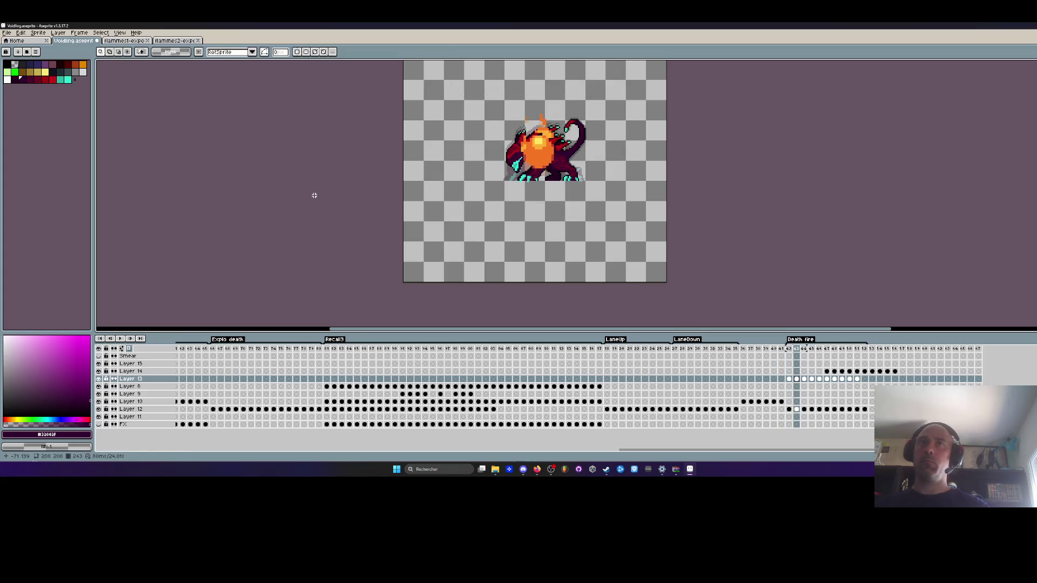
pyautogui.moveTo(467, 107); pyautogui.dragTo(626, 216)
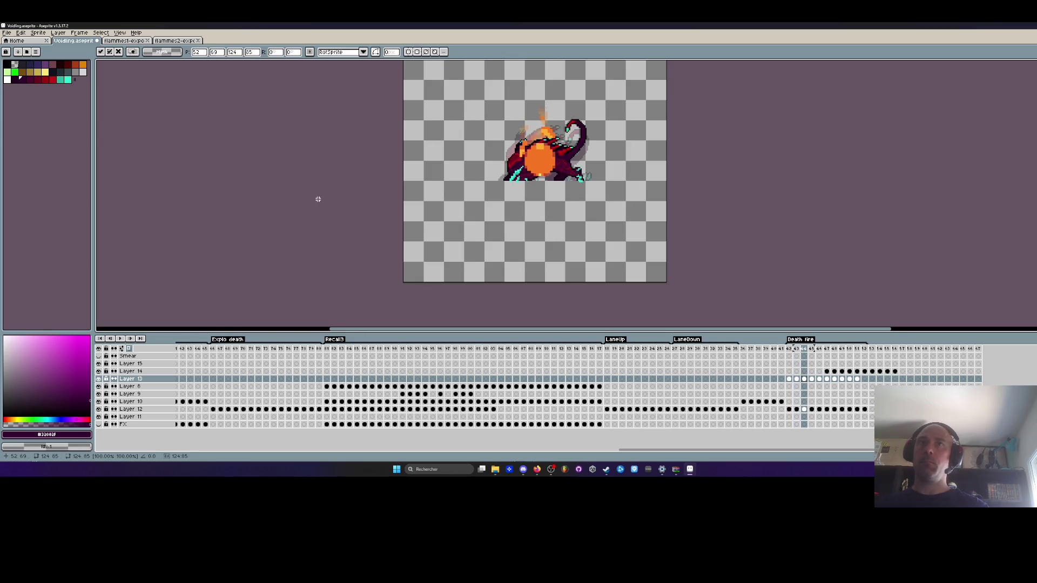
pyautogui.hotkey('ctrl', 'd')
pyautogui.press('Right')
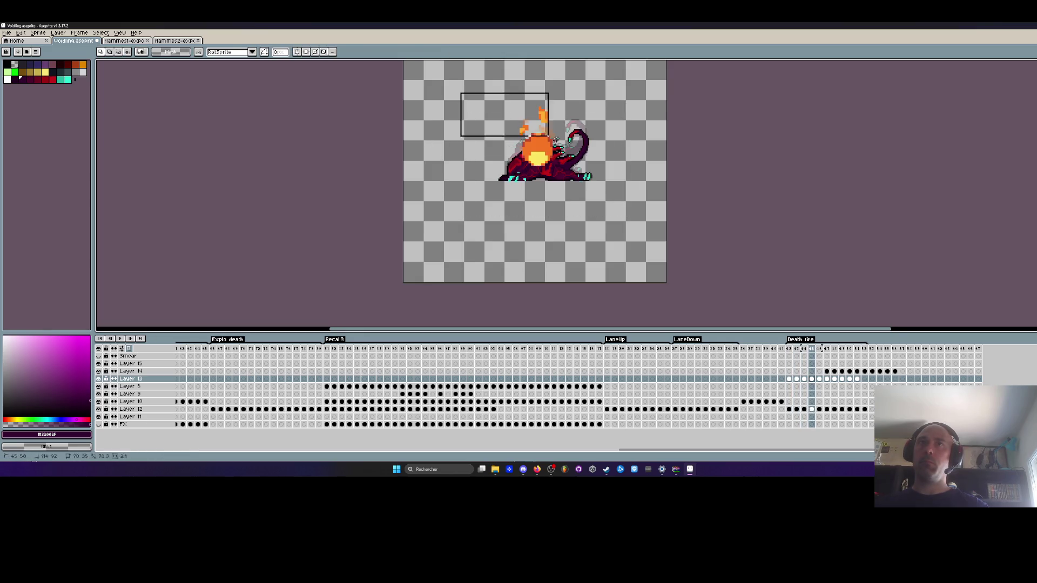
# Reposition the fire on the following frames, then select the Layer 13 fire cels.
pyautogui.moveTo(548, 136); pyautogui.dragTo(634, 211)
pyautogui.hotkey('ctrl', 'd')
pyautogui.press('Left')
pyautogui.press('Left')
pyautogui.press('Right')
pyautogui.press('Right')
pyautogui.moveTo(476, 101); pyautogui.dragTo(608, 199)
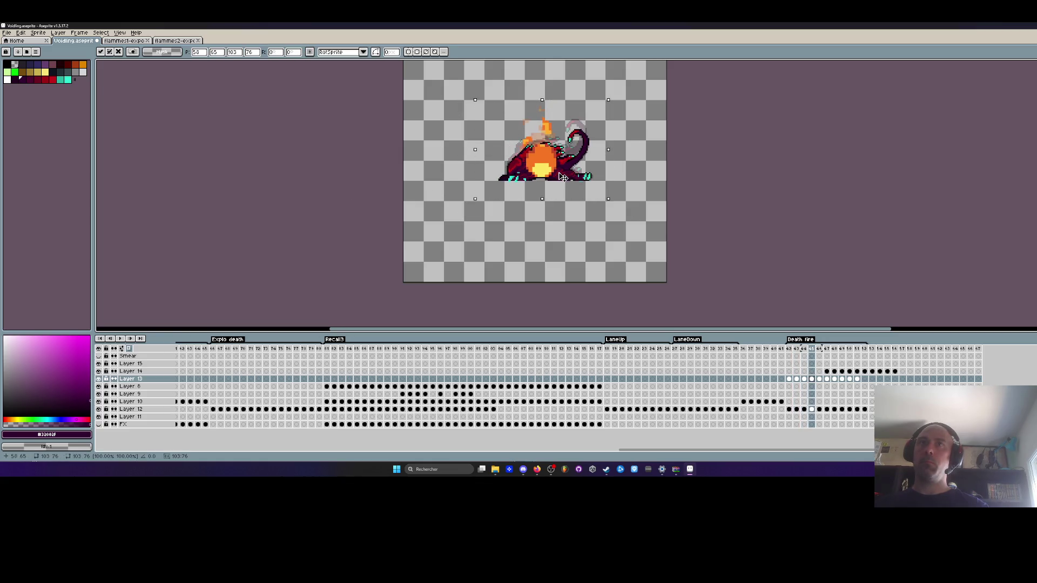
pyautogui.press('Right')
pyautogui.moveTo(490, 97); pyautogui.dragTo(596, 210)
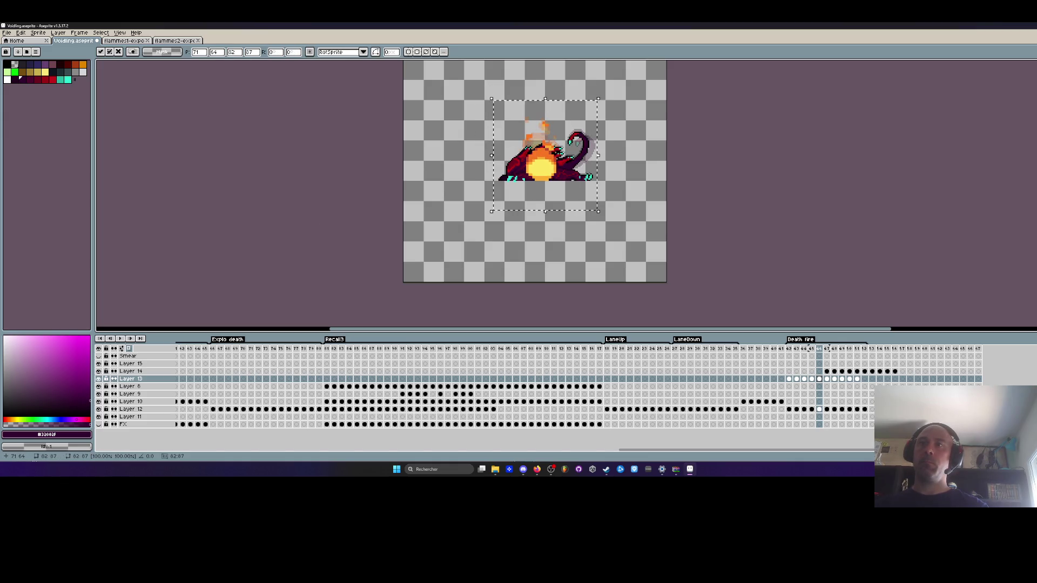
pyautogui.hotkey('ctrl', 'd')
pyautogui.press('Right')
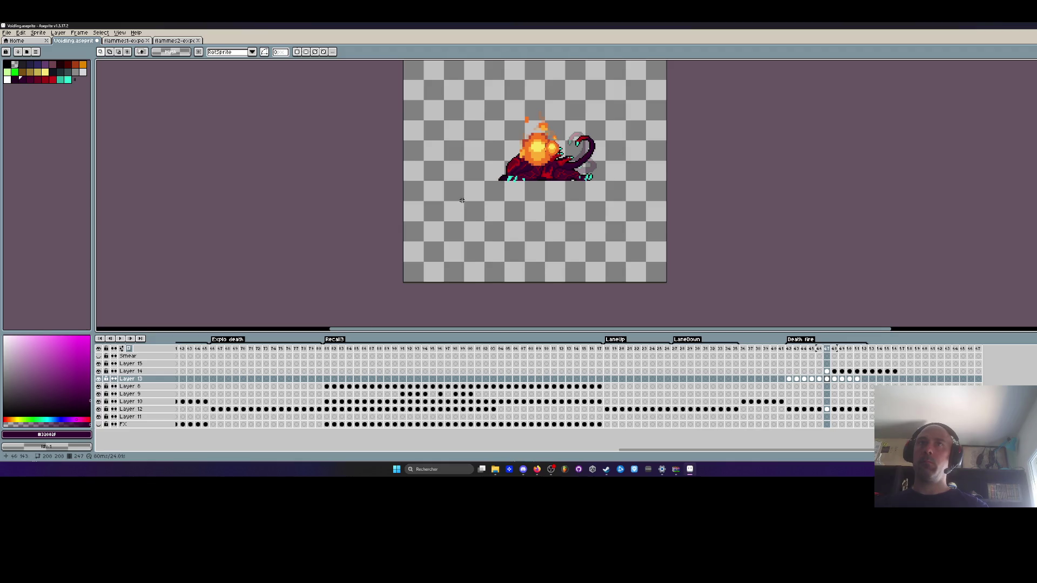
pyautogui.scroll(-2, 461, 201)
pyautogui.moveTo(412, 88); pyautogui.dragTo(594, 228)
pyautogui.moveTo(858, 383); pyautogui.dragTo(830, 381)
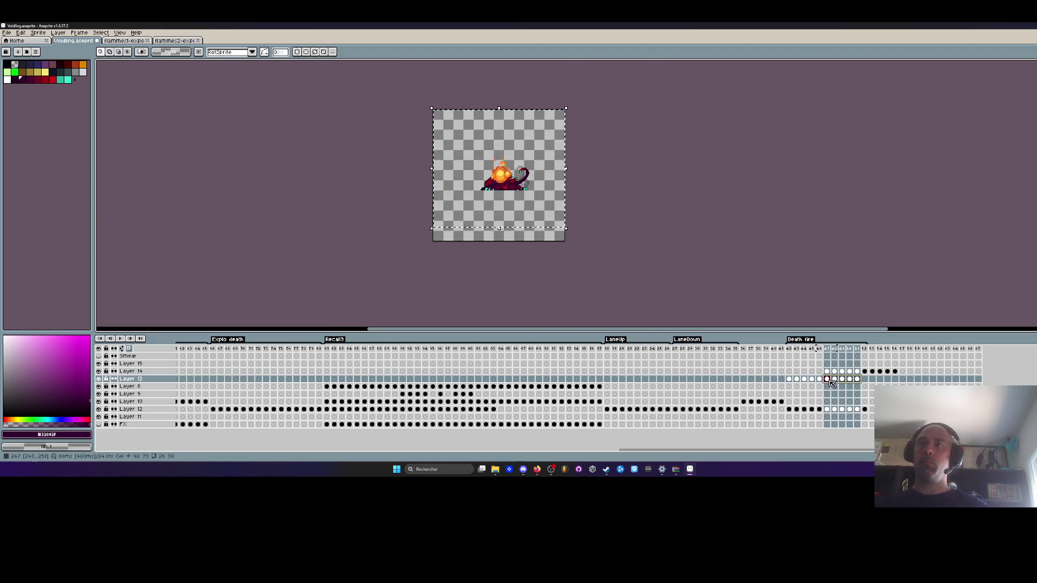
# Commit the fire transform across the selected frames and play the Death fire animation.
pyautogui.scroll(1, 479, 223)
pyautogui.click(463, 157)
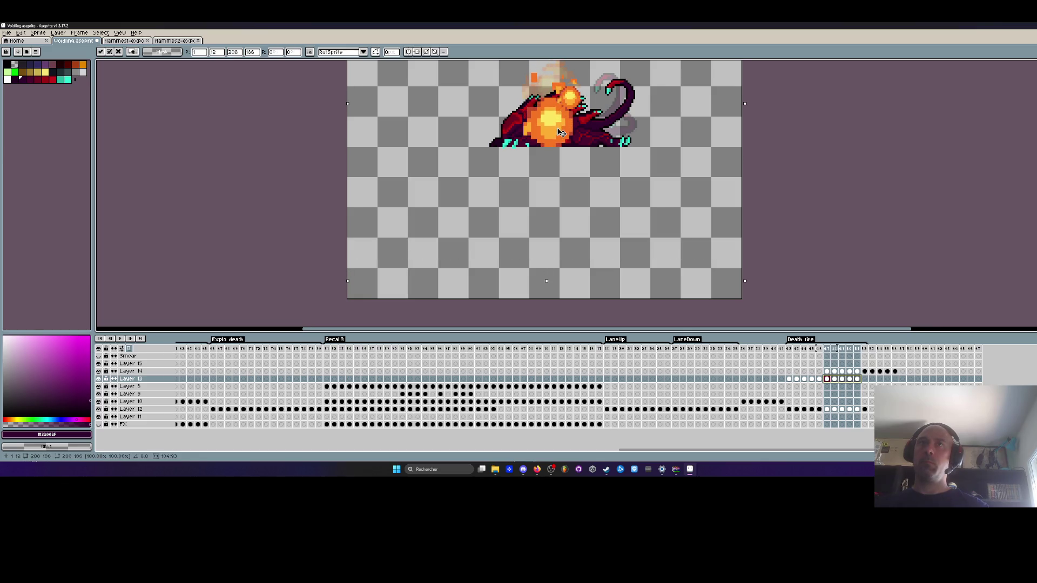
pyautogui.hotkey('ctrl', 'd')
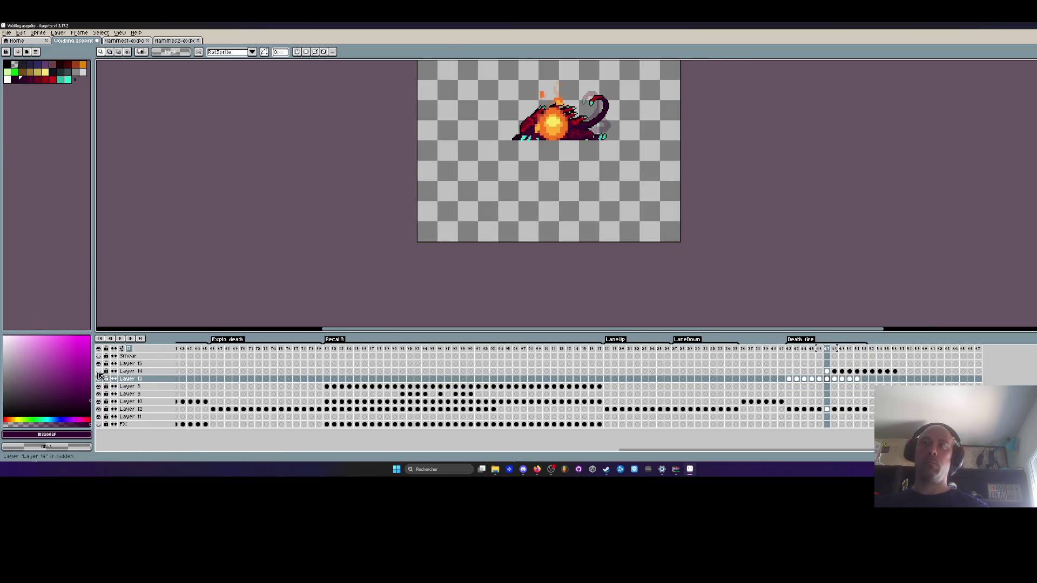
pyautogui.press('Return')
pyautogui.scroll(-1, 678, 262)
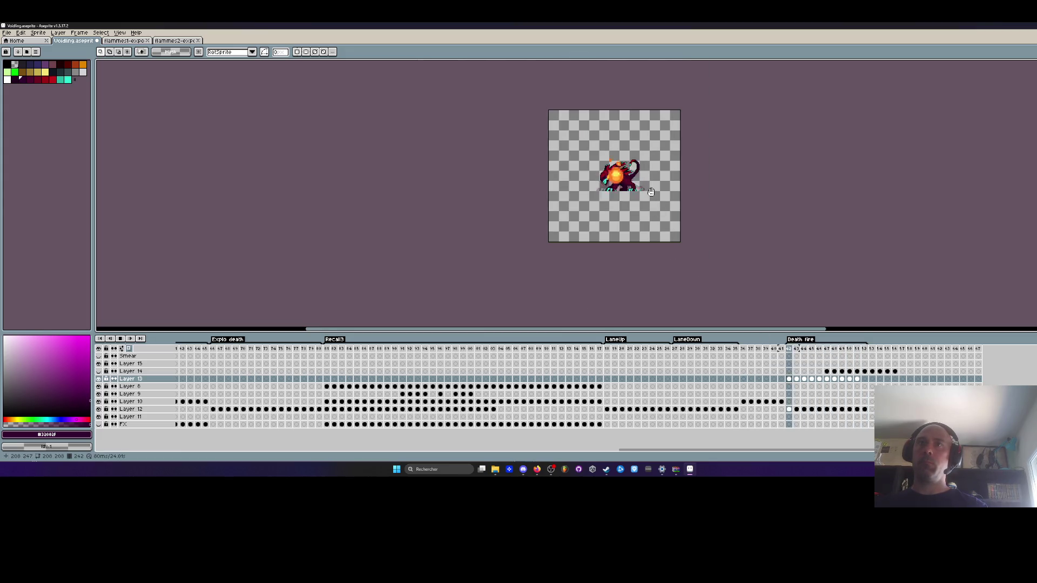
pyautogui.scroll(2, 674, 258)
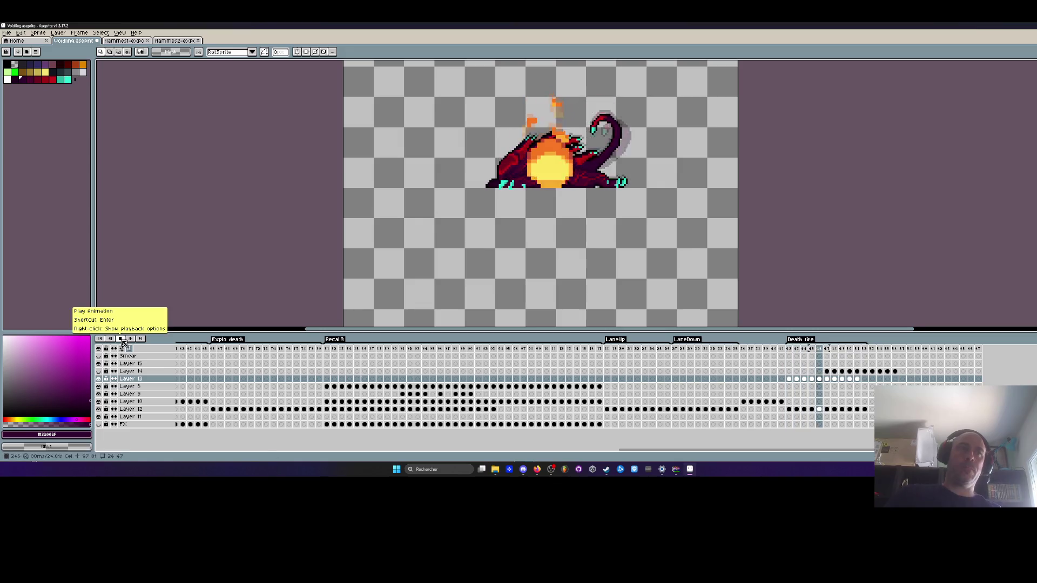
# Clear the fire cels in the Death fire range, then pick Layer 14's first cel.
pyautogui.moveTo(860, 381); pyautogui.dragTo(790, 377)
pyautogui.press('Delete')
pyautogui.click(789, 372)
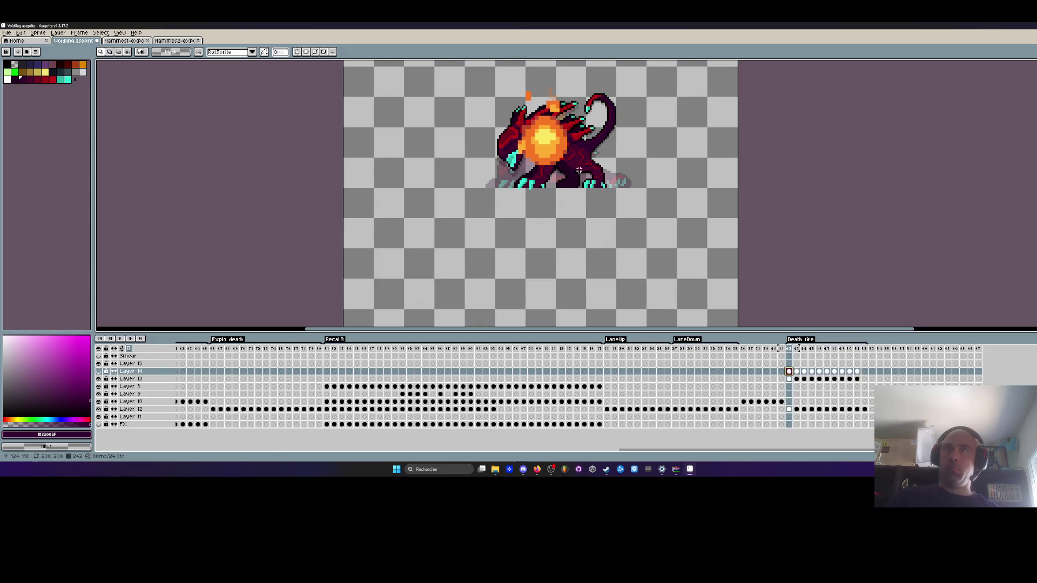
# Copy the fireball to its right across frames 242–251 and commit the copy.
pyautogui.moveTo(427, 75)
pyautogui.mouseDown()
pyautogui.moveTo(682, 251)
pyautogui.moveTo(671, 301)
pyautogui.mouseUp()
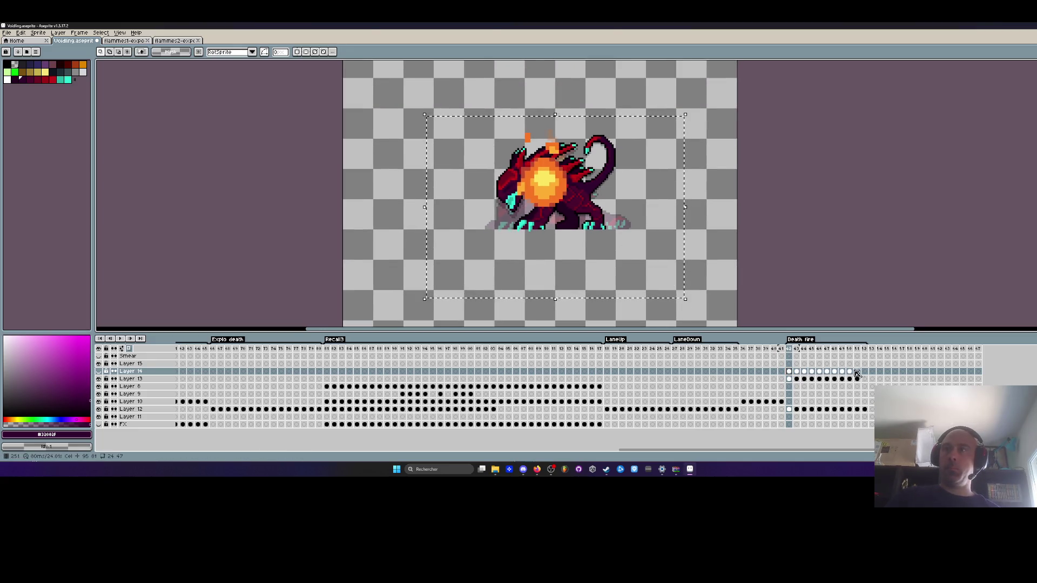
pyautogui.moveTo(857, 371); pyautogui.dragTo(788, 375)
pyautogui.scroll(1, 621, 219)
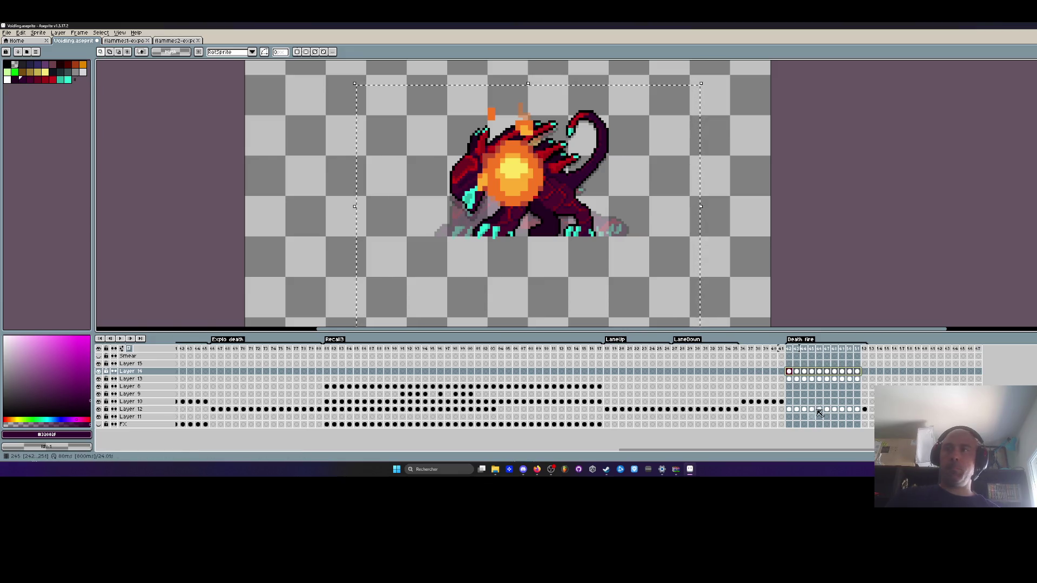
pyautogui.moveTo(529, 193); pyautogui.dragTo(567, 200)
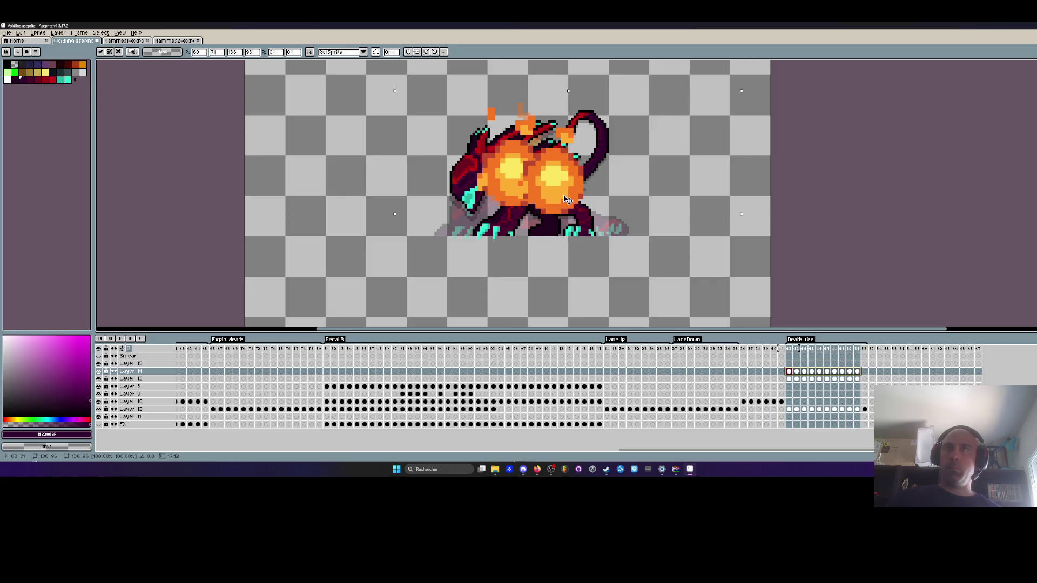
pyautogui.press('Return')
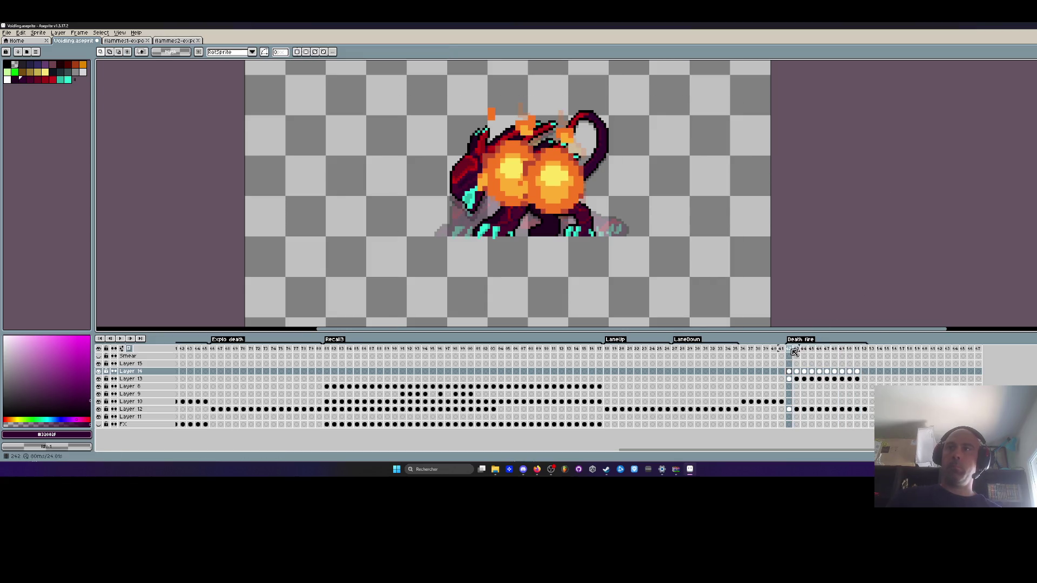
pyautogui.click(796, 348)
# On Layer 15, shift the fireball left across frames 242–251 and commit the move.
pyautogui.scroll(-2, 630, 180)
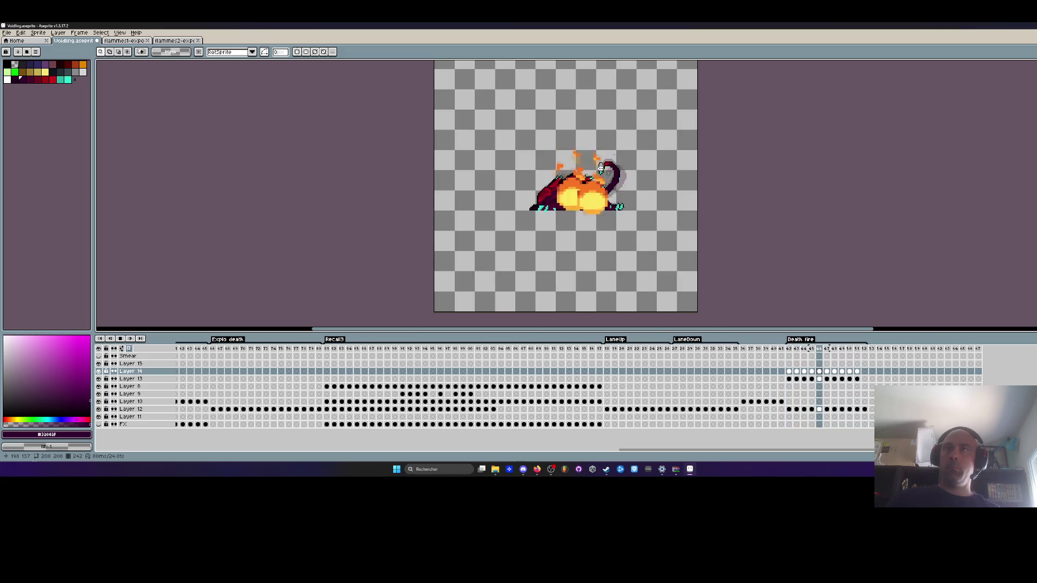
pyautogui.scroll(2, 589, 164)
pyautogui.moveTo(791, 376); pyautogui.dragTo(863, 377)
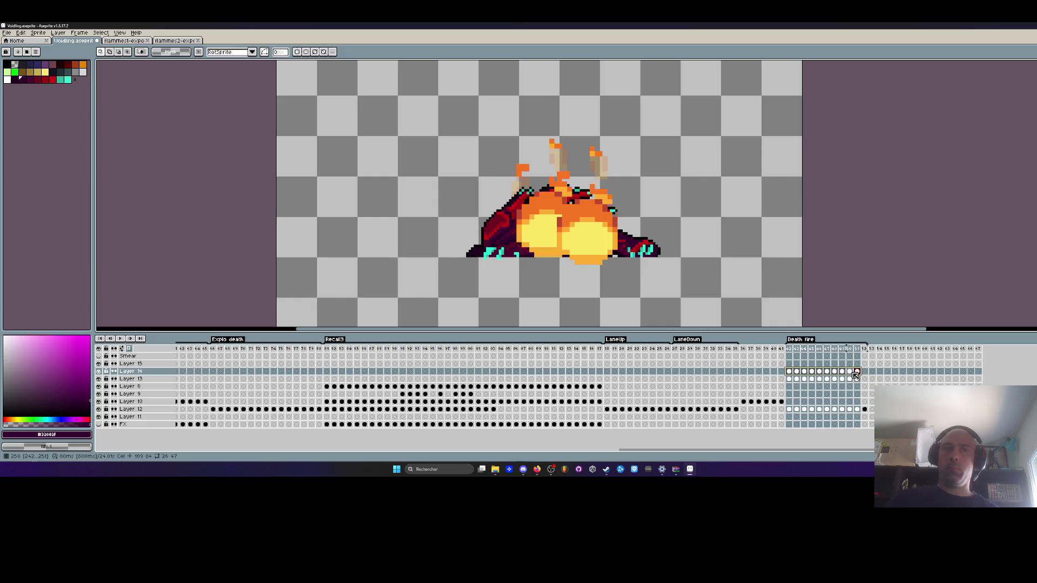
pyautogui.click(789, 363)
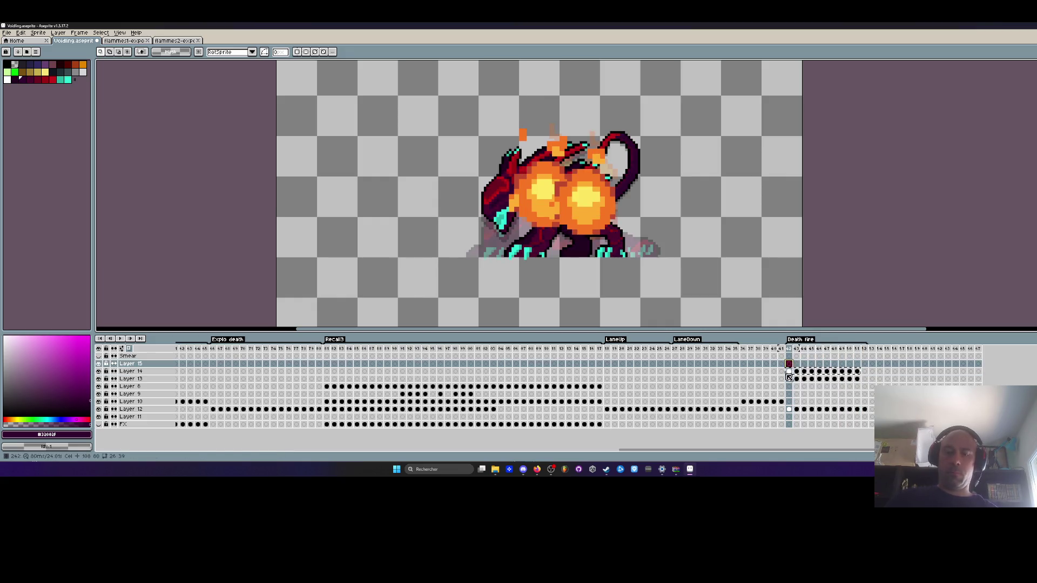
pyautogui.moveTo(387, 85); pyautogui.dragTo(732, 313)
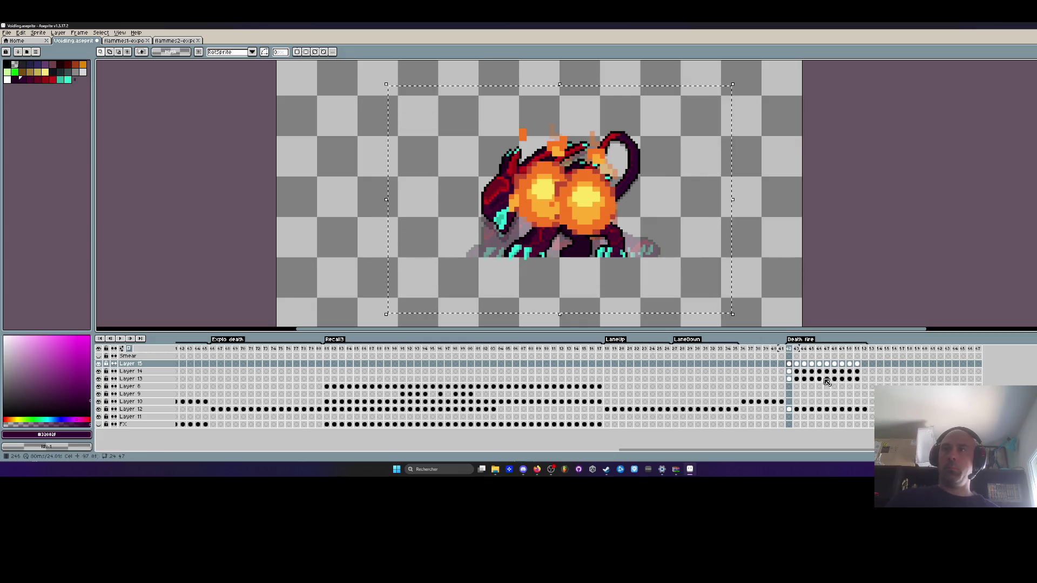
pyautogui.moveTo(859, 424); pyautogui.dragTo(789, 363)
pyautogui.moveTo(658, 232); pyautogui.dragTo(506, 214)
pyautogui.scroll(-2, 505, 213)
pyautogui.click(364, 180)
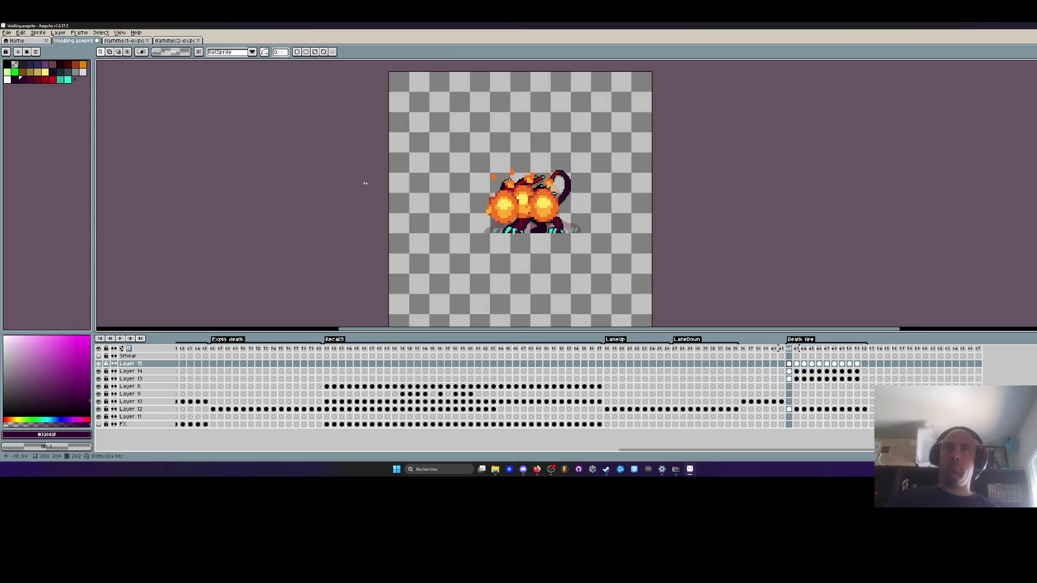
pyautogui.keyDown('shift'); pyautogui.click(138, 378); pyautogui.keyUp('shift')
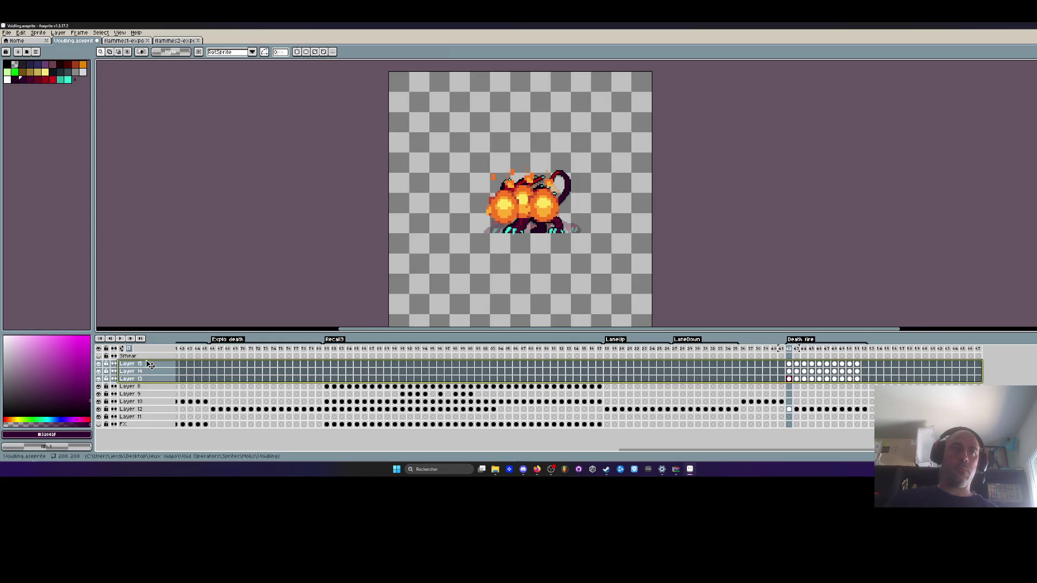
# Play the Death fire animation and undo the last three edits.
pyautogui.click(150, 366)
pyautogui.rightClick(150, 367)
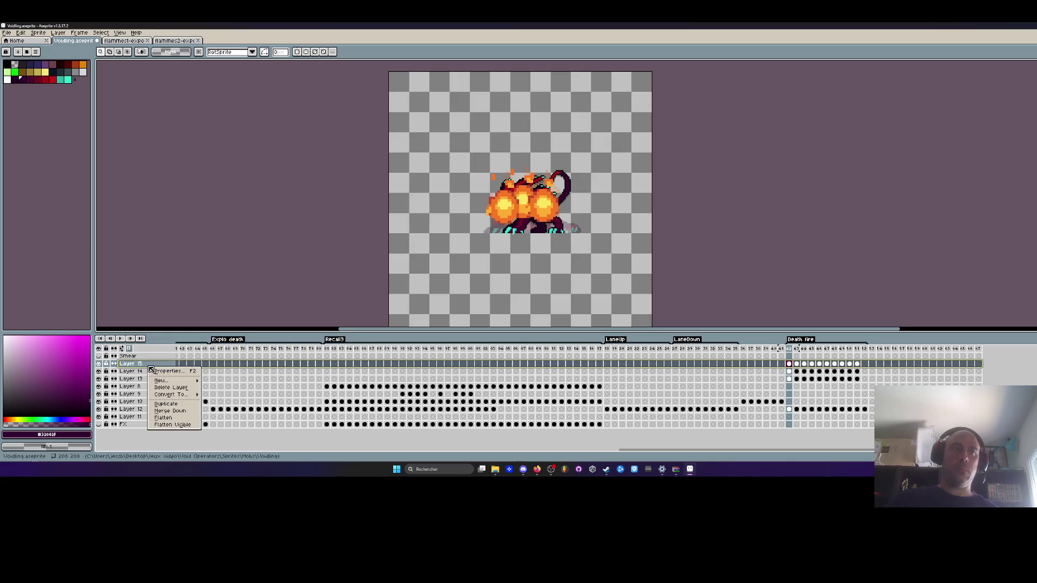
pyautogui.press('Escape')
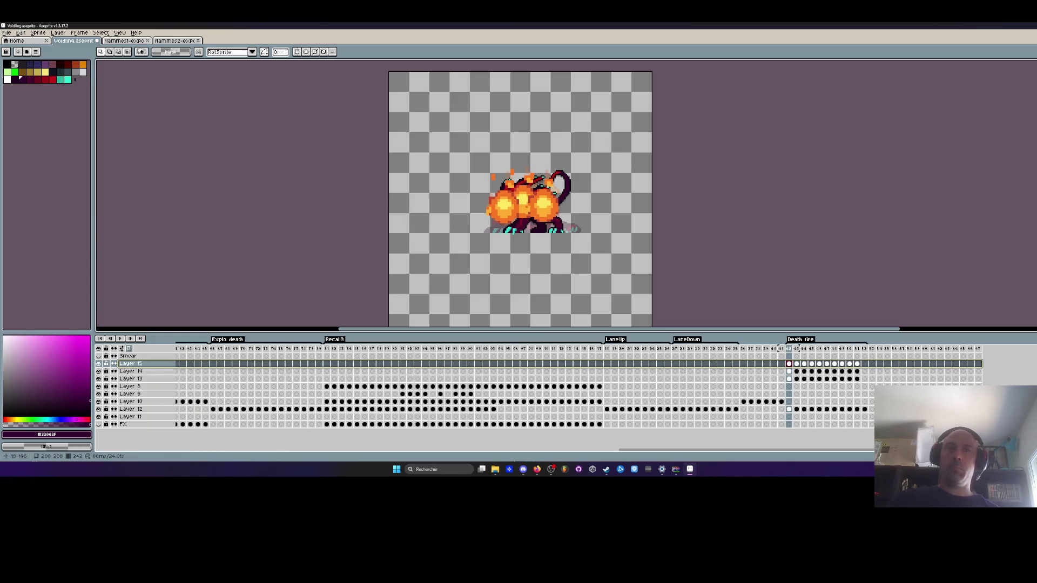
pyautogui.click(120, 339)
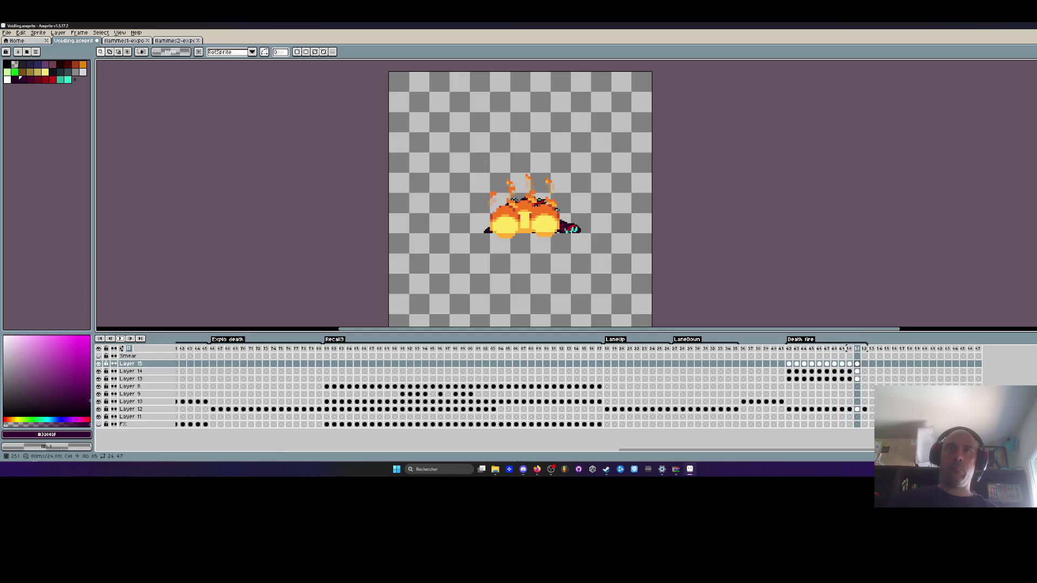
pyautogui.hotkey('ctrl', 'z')
pyautogui.hotkey('ctrl', 'z')
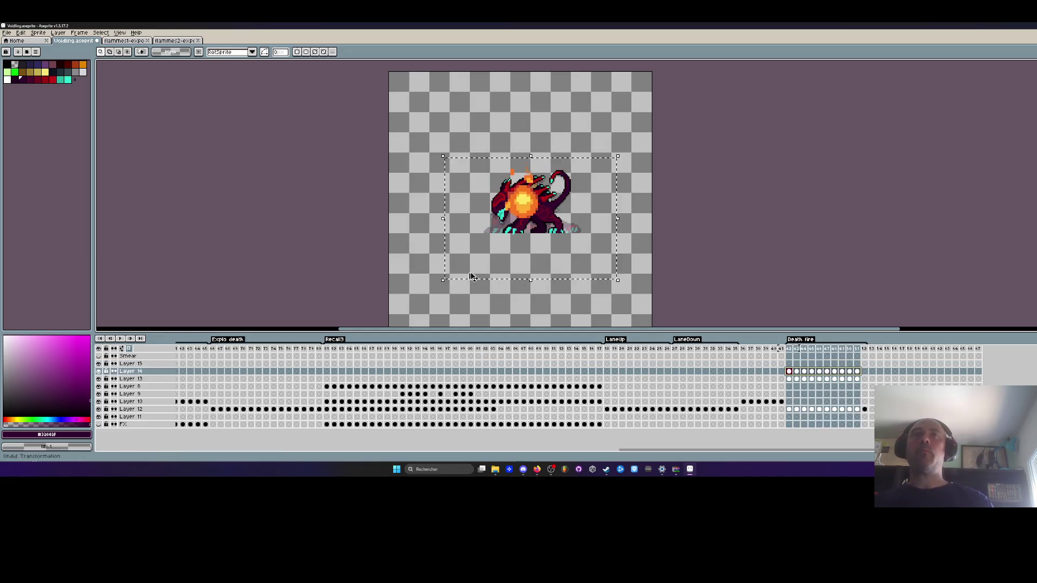
pyautogui.hotkey('ctrl', 'z')
pyautogui.hotkey('ctrl', 'z')
pyautogui.hotkey('ctrl', 'z')
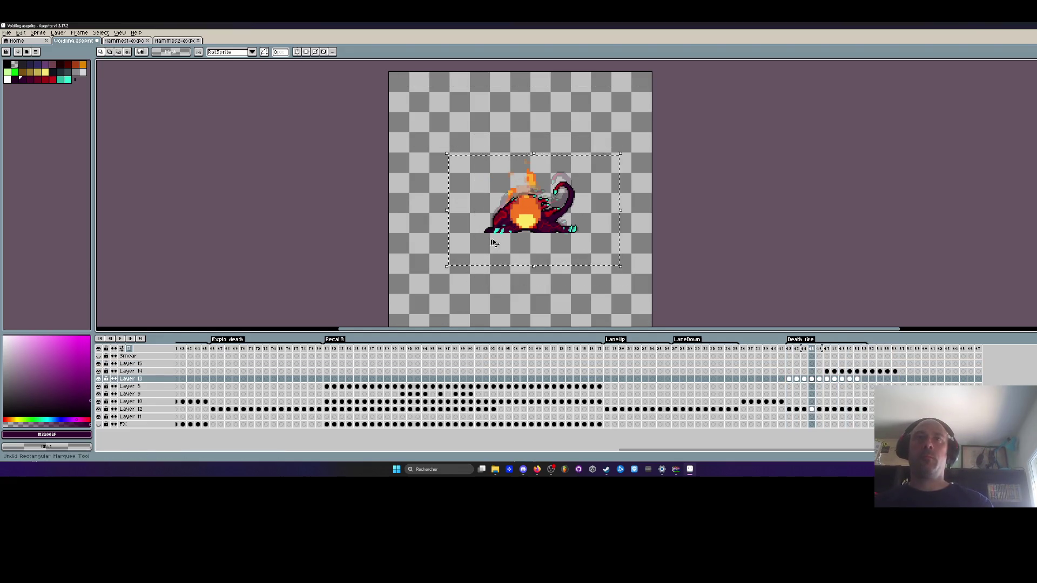
pyautogui.hotkey('ctrl', 'z')
pyautogui.hotkey('ctrl', 'z')
pyautogui.hotkey('ctrl', 'z')
pyautogui.hotkey('ctrl', 'z')
pyautogui.hotkey('ctrl', 'z')
pyautogui.hotkey('ctrl', 'z')
pyautogui.hotkey('ctrl', 'z')
pyautogui.hotkey('ctrl', 'z')
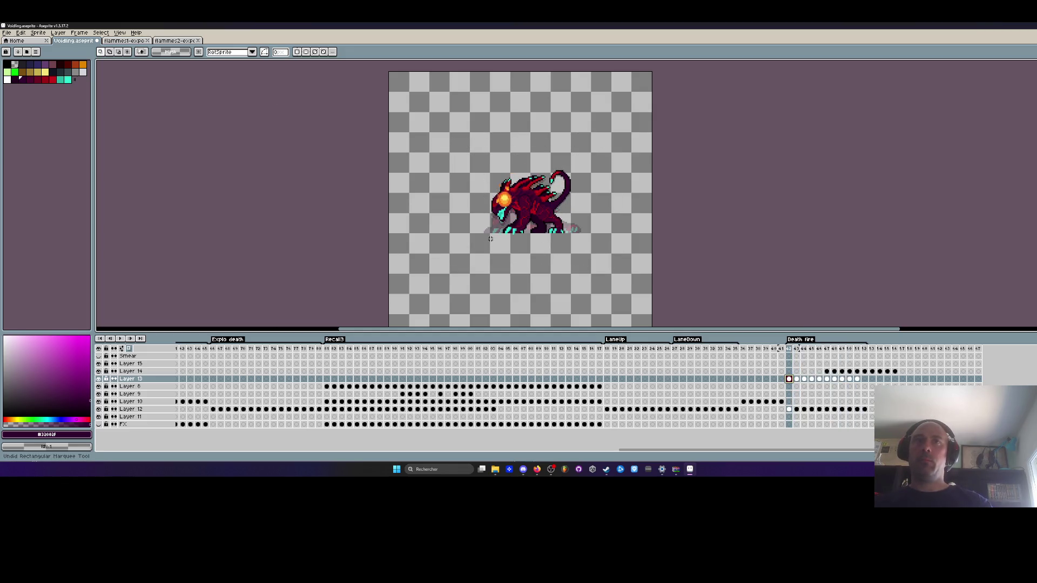
# Delete the second fireball from the Layer 14 Death fire cels.
pyautogui.keyDown('shift'); pyautogui.click(827, 373); pyautogui.keyUp('shift')
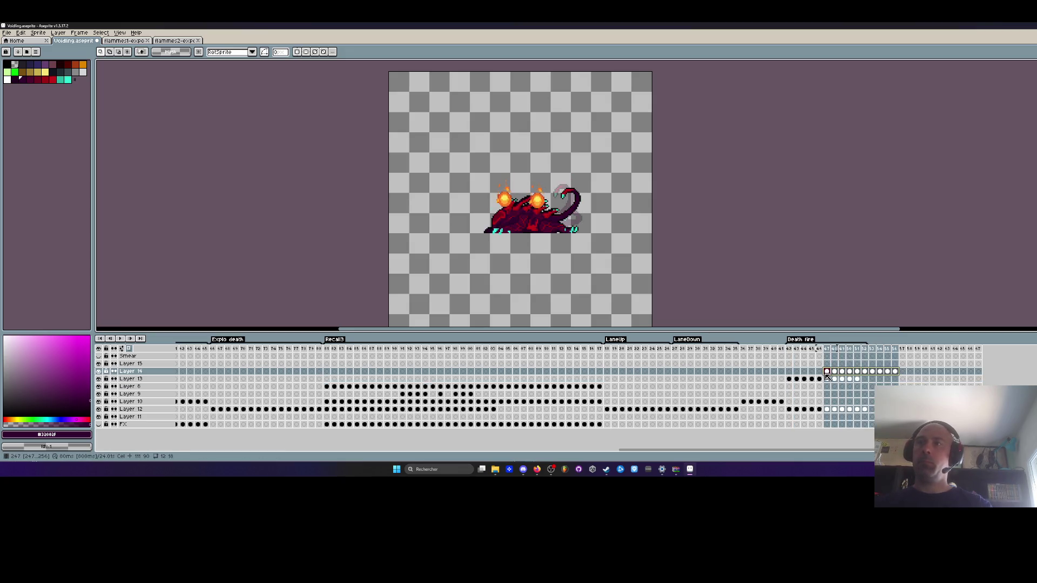
pyautogui.press('Delete')
pyautogui.press('+')
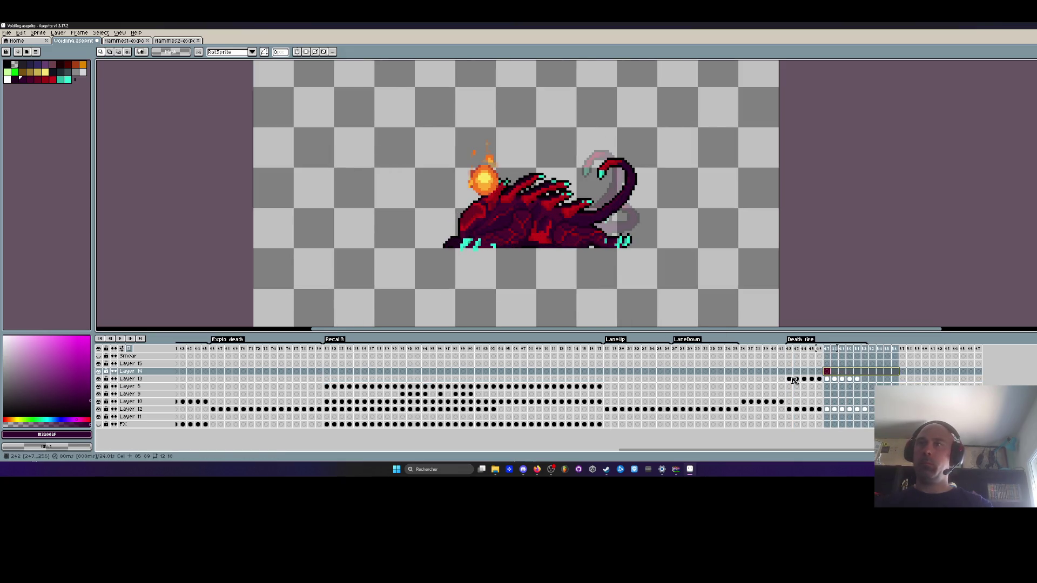
# On Layer 13, move the fireball left and down onto the head for frames 42–51.
pyautogui.click(793, 380)
pyautogui.moveTo(406, 96)
pyautogui.mouseDown()
pyautogui.moveTo(528, 166)
pyautogui.moveTo(577, 249)
pyautogui.mouseUp()
pyautogui.click(849, 380)
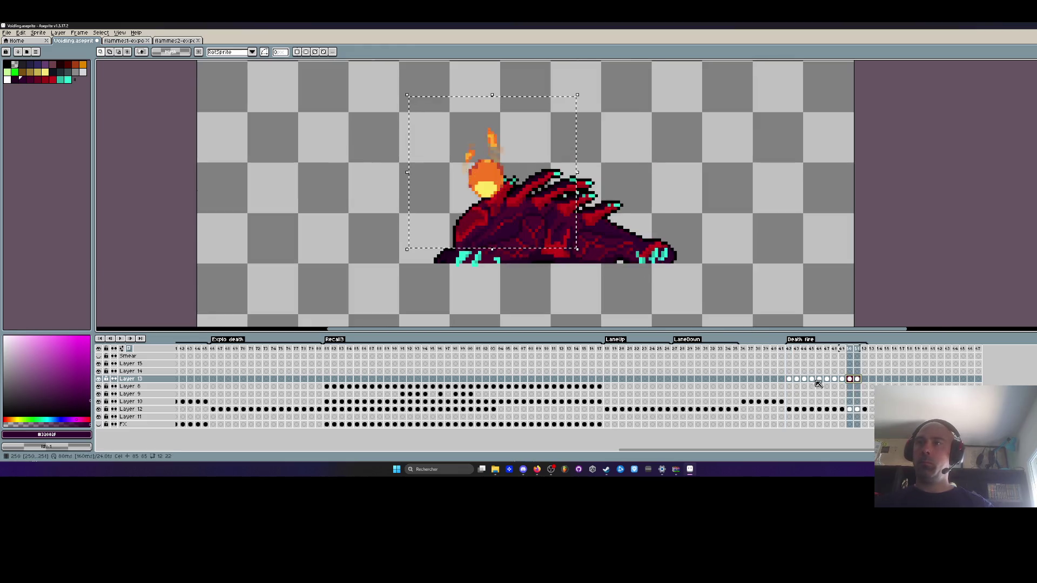
pyautogui.click(783, 380)
pyautogui.click(855, 380)
pyautogui.keyDown('shift'); pyautogui.click(789, 380); pyautogui.keyUp('shift')
pyautogui.moveTo(479, 185)
pyautogui.mouseDown()
pyautogui.moveTo(406, 214)
pyautogui.moveTo(474, 216)
pyautogui.moveTo(429, 198)
pyautogui.moveTo(471, 210)
pyautogui.mouseUp()
pyautogui.click(331, 199)
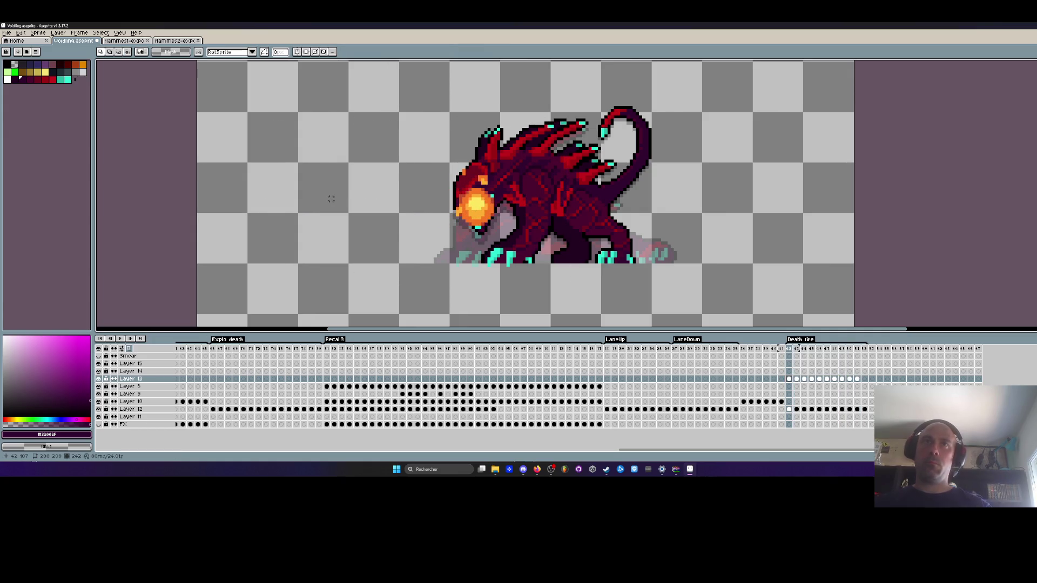
# Reposition the fireball frame by frame, moving it about 50 px down on the last one.
pyautogui.press('Right')
pyautogui.moveTo(420, 125); pyautogui.dragTo(520, 249)
pyautogui.click(494, 215)
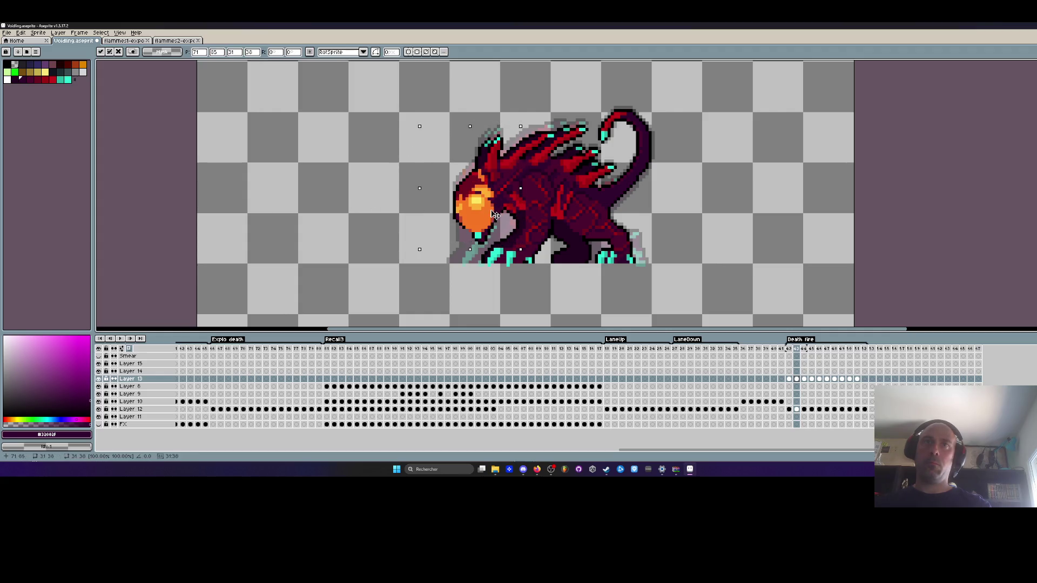
pyautogui.click(344, 202)
pyautogui.moveTo(397, 151); pyautogui.dragTo(511, 247)
pyautogui.press('Right')
pyautogui.moveTo(434, 138)
pyautogui.mouseDown()
pyautogui.moveTo(513, 247)
pyautogui.moveTo(488, 227)
pyautogui.moveTo(488, 237)
pyautogui.mouseUp()
pyautogui.click(302, 202)
pyautogui.press('Right')
pyautogui.moveTo(426, 139)
pyautogui.mouseDown()
pyautogui.moveTo(512, 245)
pyautogui.moveTo(487, 227)
pyautogui.moveTo(488, 240)
pyautogui.mouseUp()
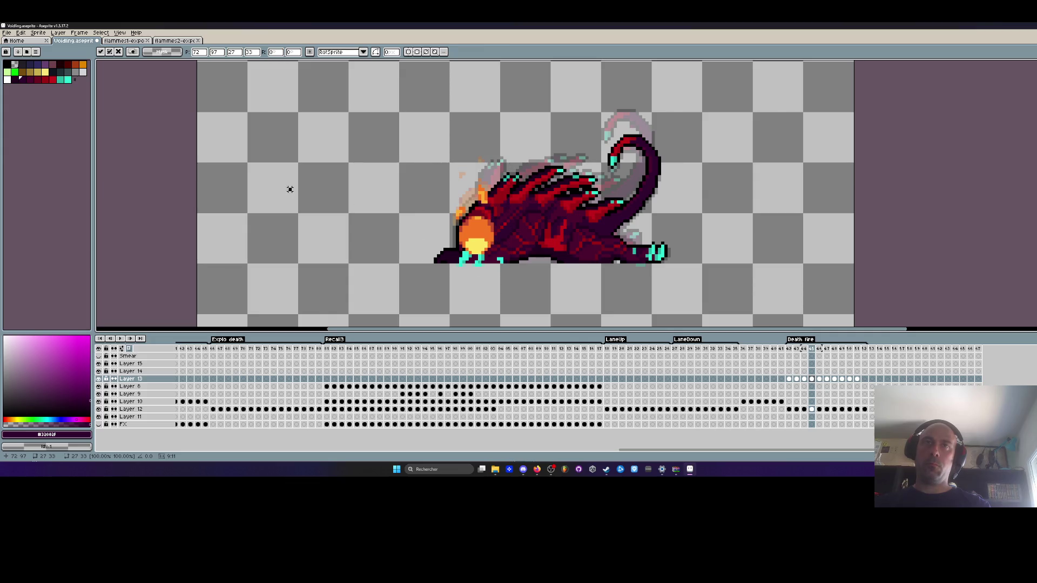
pyautogui.press('Return')
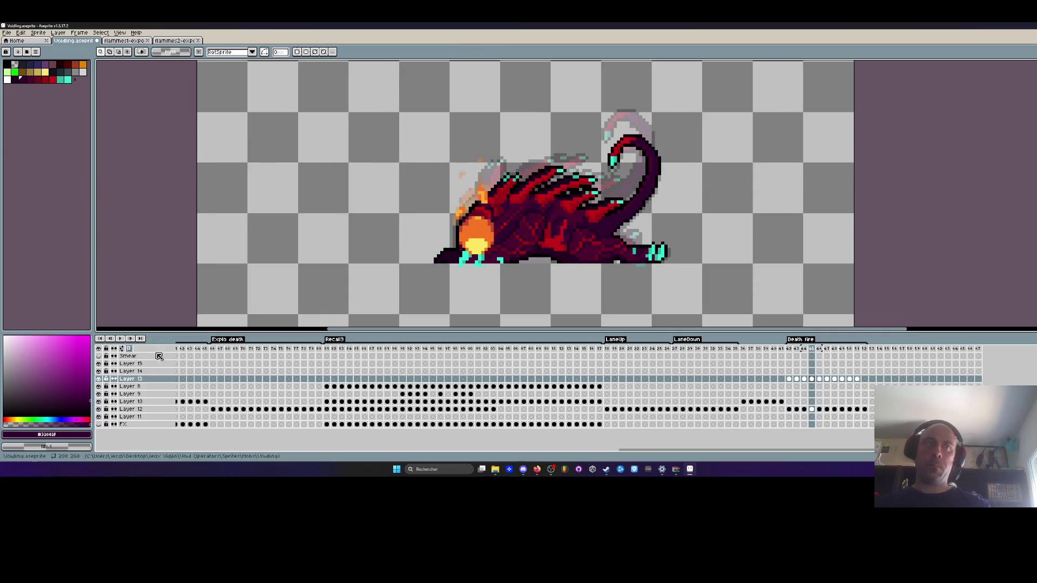
# Lower Layer 13's opacity to about 68% and preview the faded fire.
pyautogui.doubleClick(130, 379)
pyautogui.moveTo(236, 285)
pyautogui.mouseDown()
pyautogui.moveTo(185, 285)
pyautogui.moveTo(220, 287)
pyautogui.mouseUp()
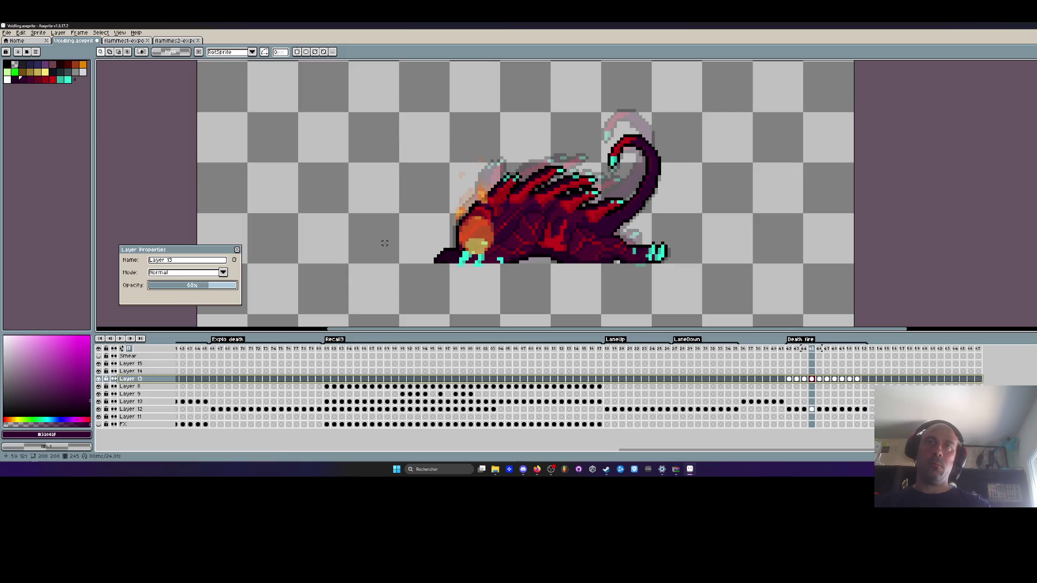
pyautogui.click(236, 249)
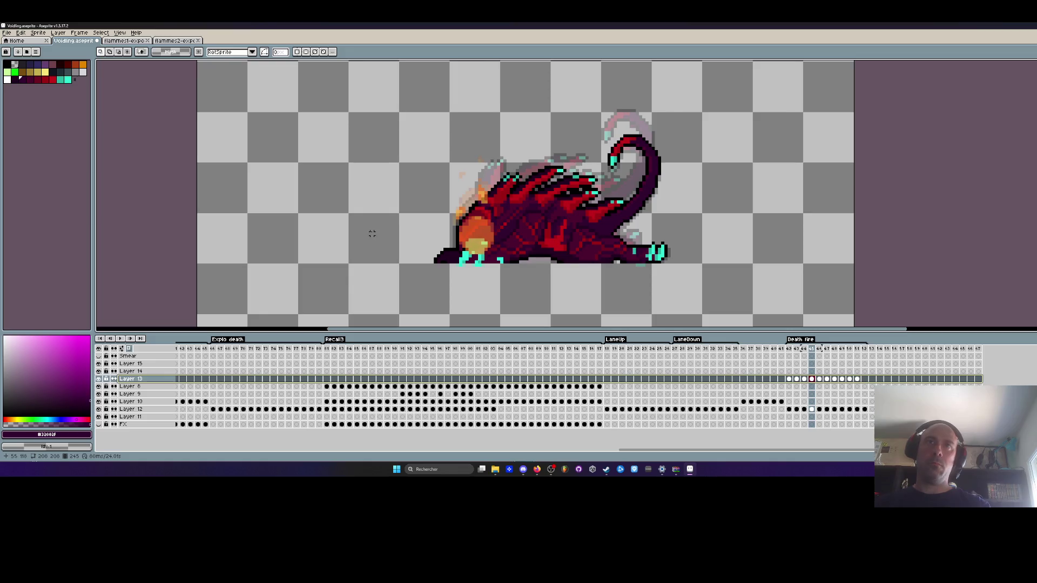
pyautogui.press('Return')
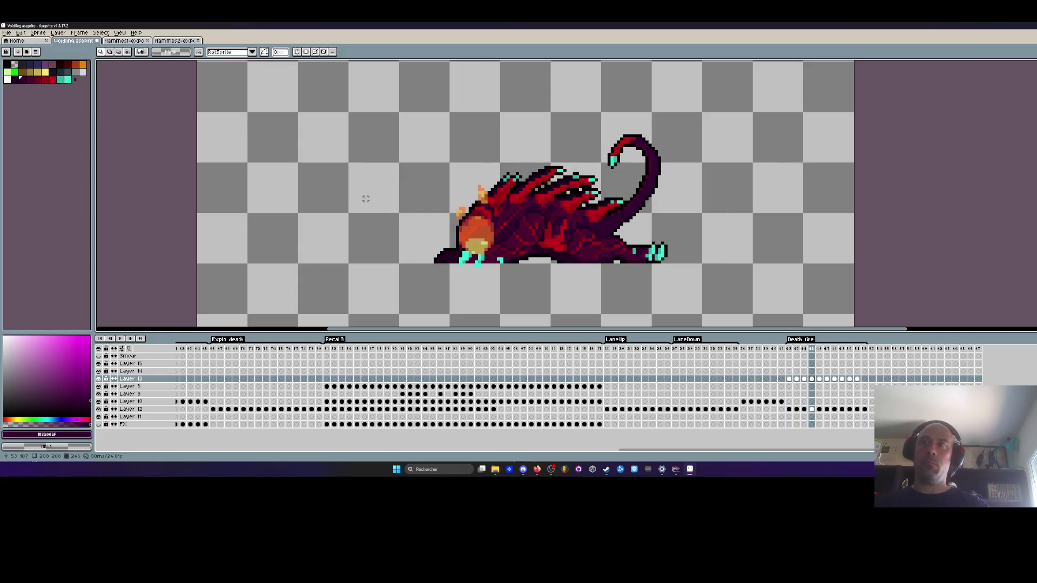
# Inspect the flame and head area against the neighbouring frames.
pyautogui.moveTo(428, 120); pyautogui.dragTo(533, 247)
pyautogui.scroll(1, 477, 227)
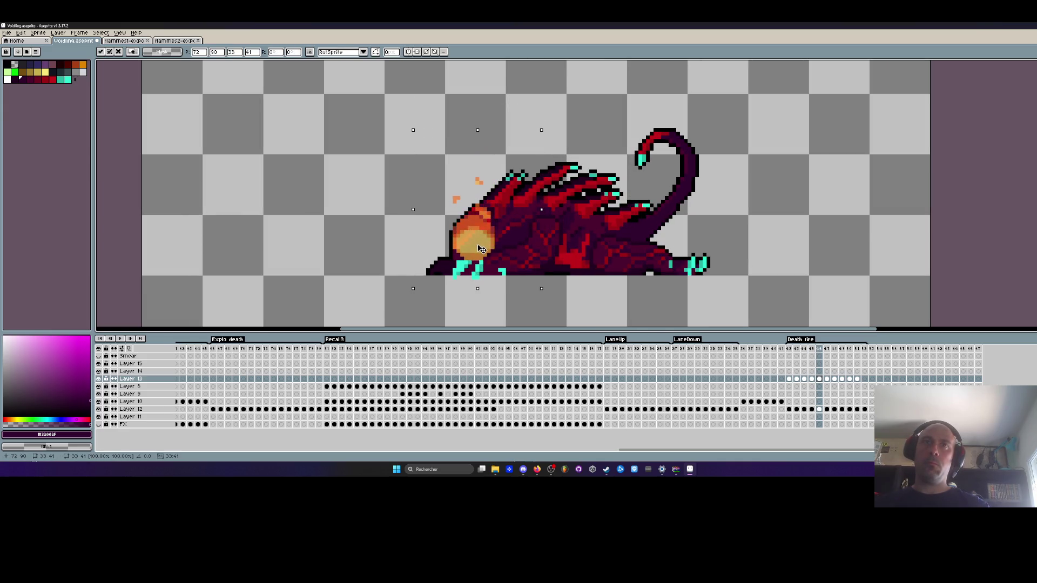
pyautogui.click(345, 217)
pyautogui.press('Left')
pyautogui.press('Right')
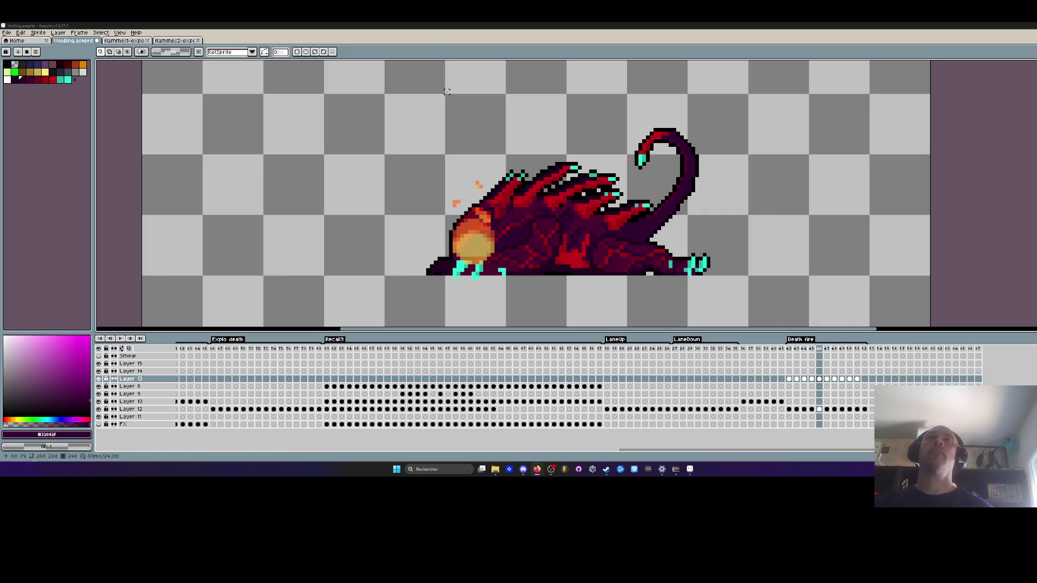
pyautogui.scroll(-1, 472, 168)
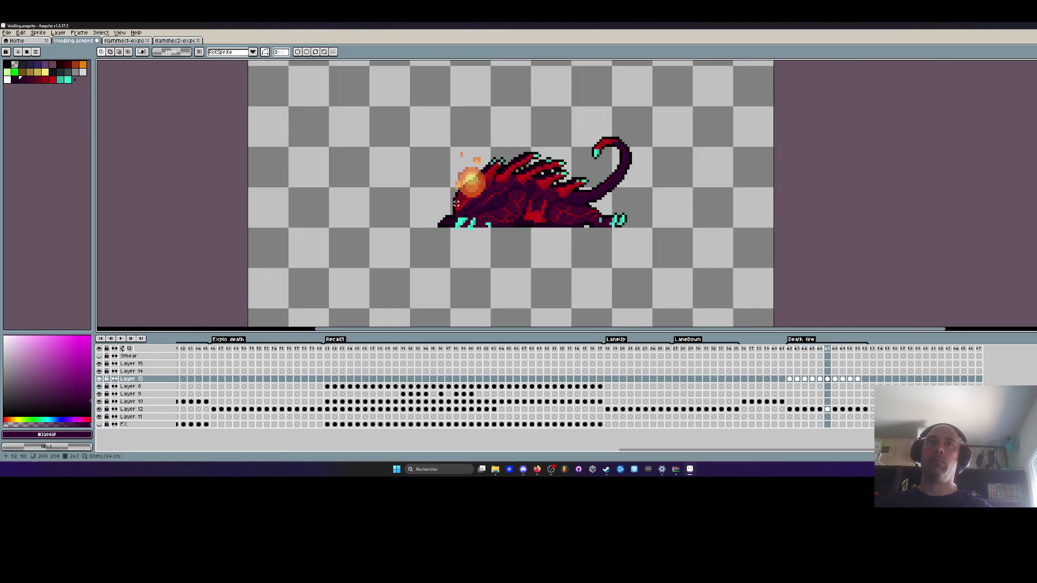
pyautogui.scroll(1, 458, 162)
# With onion skin on, move the flame about 55 px down and enlarge it.
pyautogui.moveTo(432, 118); pyautogui.dragTo(547, 262)
pyautogui.click(129, 348)
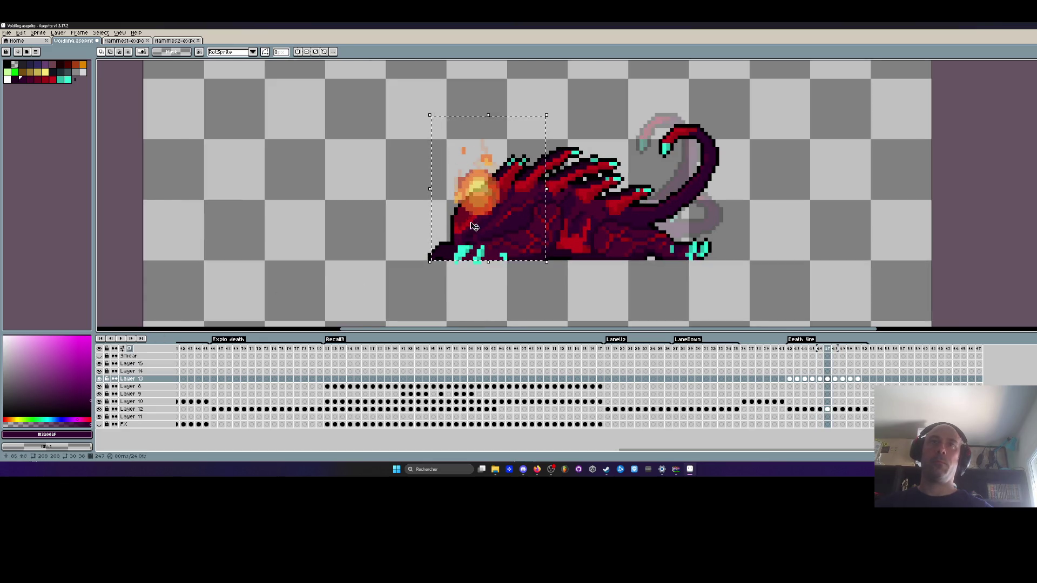
pyautogui.moveTo(474, 226)
pyautogui.mouseDown()
pyautogui.moveTo(471, 270)
pyautogui.moveTo(470, 256)
pyautogui.mouseUp()
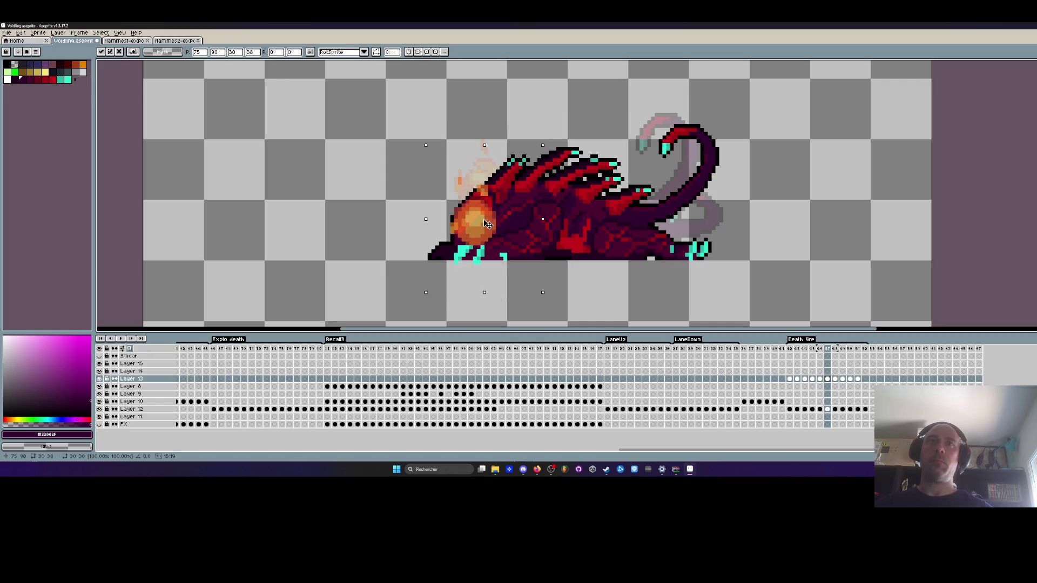
pyautogui.moveTo(384, 132); pyautogui.dragTo(446, 179)
pyautogui.moveTo(495, 245); pyautogui.dragTo(500, 249)
pyautogui.click(312, 210)
pyautogui.moveTo(388, 149); pyautogui.dragTo(566, 295)
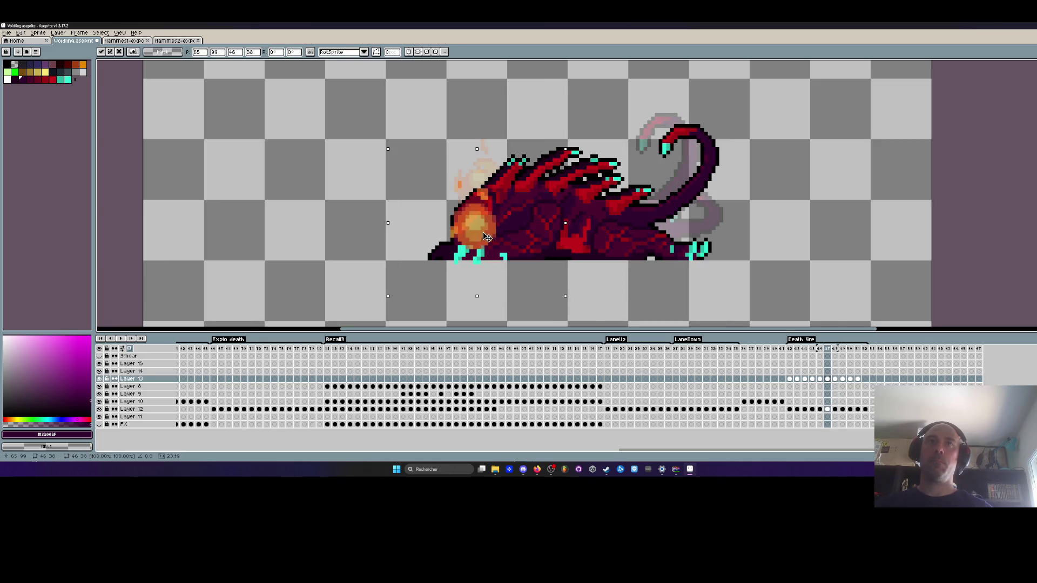
pyautogui.click(279, 242)
# On the next frame, move the flame down-left into the body and check it against the previous frame.
pyautogui.press('Right')
pyautogui.moveTo(390, 126); pyautogui.dragTo(559, 278)
pyautogui.moveTo(491, 213); pyautogui.dragTo(482, 246)
pyautogui.click(259, 239)
pyautogui.press('Left')
pyautogui.press('Right')
pyautogui.moveTo(357, 145); pyautogui.dragTo(527, 273)
pyautogui.click(300, 240)
pyautogui.press('Left')
pyautogui.press('Right')
# Move the next frame's flame into place and compare it with the previous frame.
pyautogui.press('Right')
pyautogui.moveTo(403, 122); pyautogui.dragTo(545, 254)
pyautogui.moveTo(493, 202); pyautogui.dragTo(486, 229)
pyautogui.press('Return')
pyautogui.press('Left')
pyautogui.press('Right')
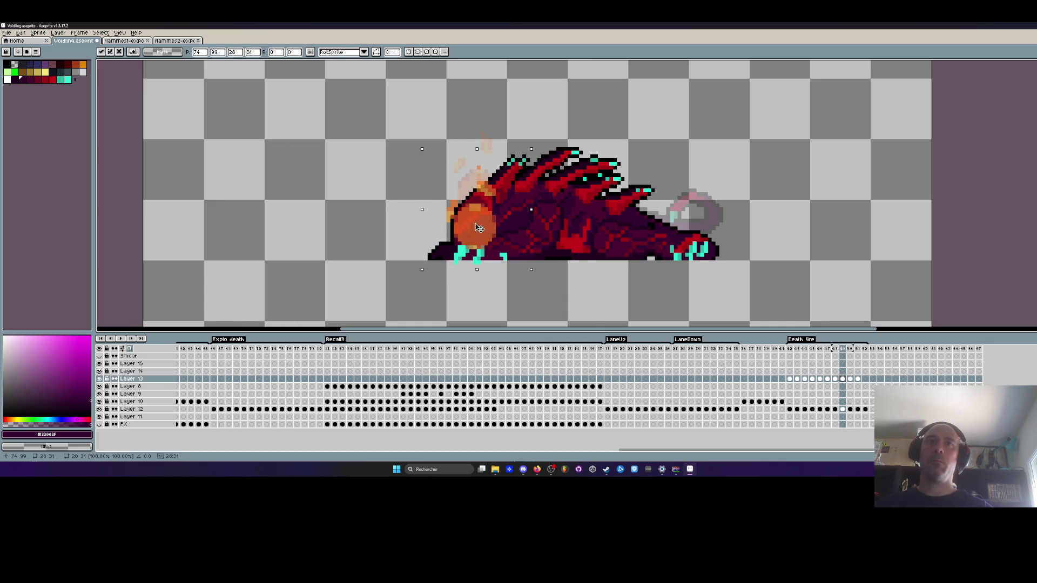
pyautogui.click(322, 239)
pyautogui.press('Left')
pyautogui.press('Right')
pyautogui.press('Right')
# Move the flame down-left and shrink it from 37x38 to 33x34.
pyautogui.moveTo(410, 117); pyautogui.dragTo(556, 259)
pyautogui.moveTo(485, 214); pyautogui.dragTo(479, 241)
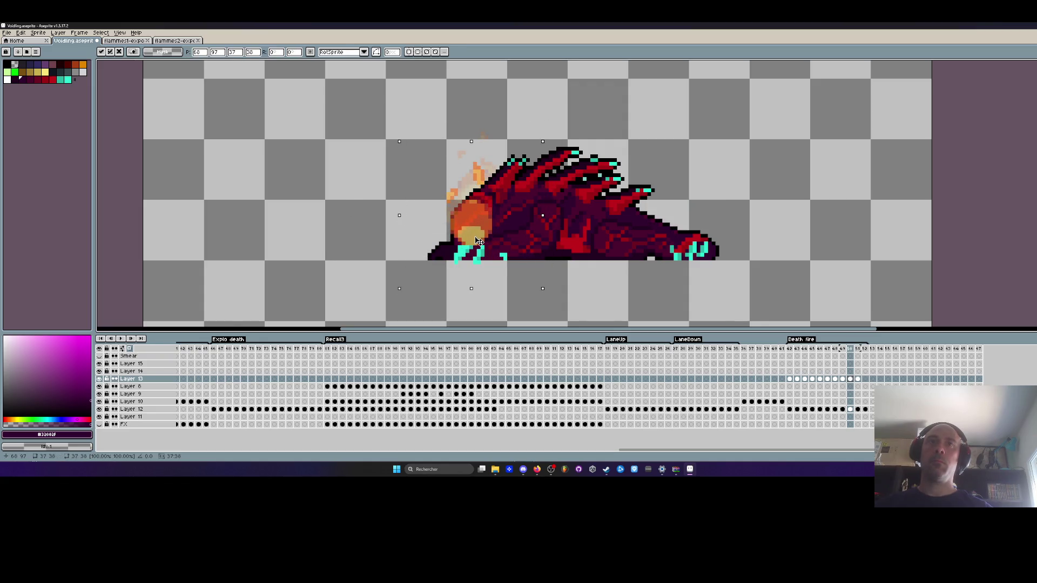
pyautogui.moveTo(543, 289); pyautogui.dragTo(527, 273)
pyautogui.moveTo(494, 238); pyautogui.dragTo(491, 242)
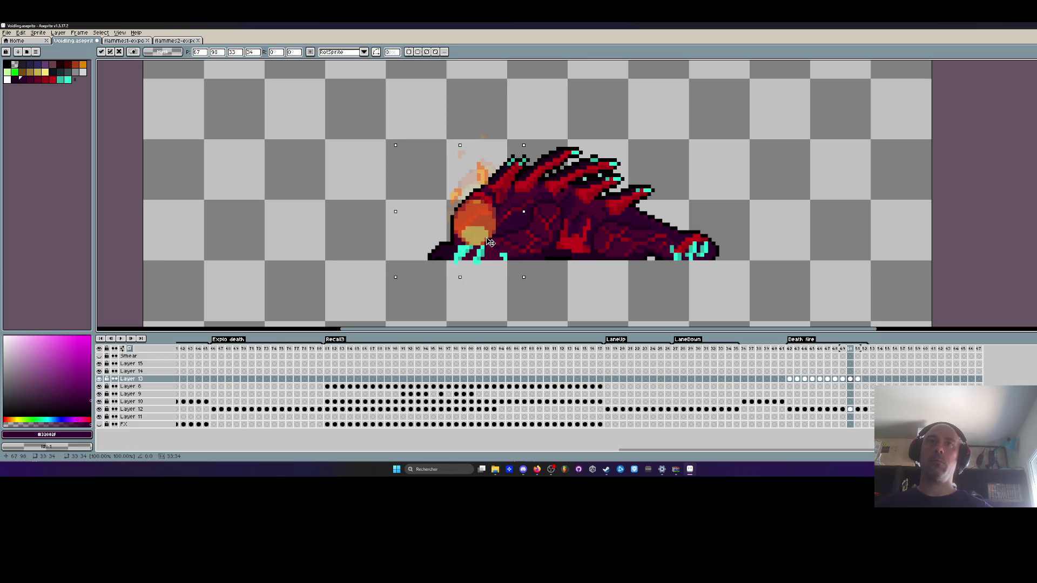
pyautogui.press('Return')
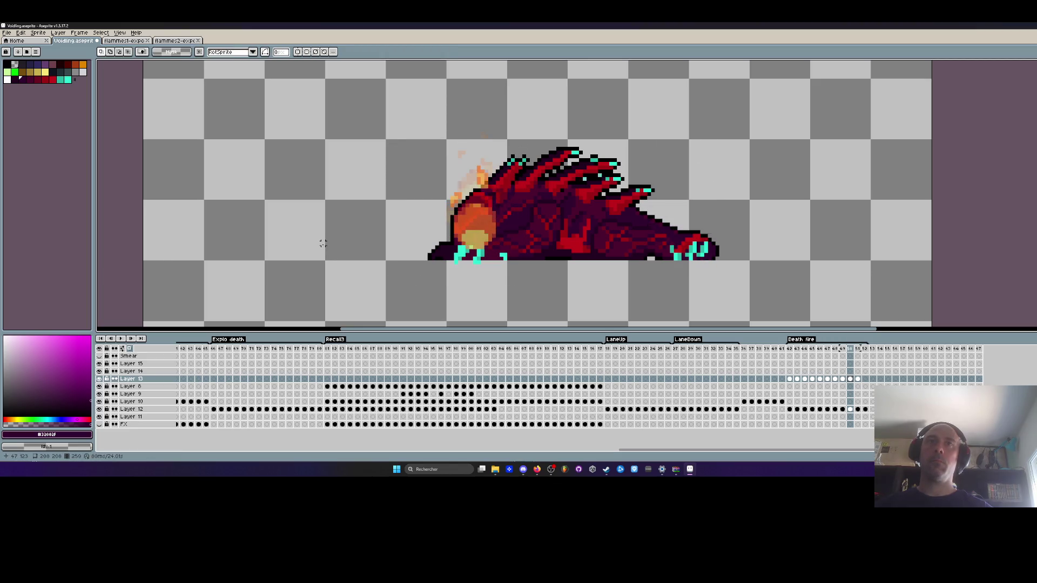
# On the next frame, move the fireball about 35 px down.
pyautogui.press('Right')
pyautogui.moveTo(408, 111)
pyautogui.mouseDown()
pyautogui.moveTo(510, 213)
pyautogui.moveTo(523, 255)
pyautogui.mouseUp()
pyautogui.moveTo(481, 210); pyautogui.dragTo(481, 229)
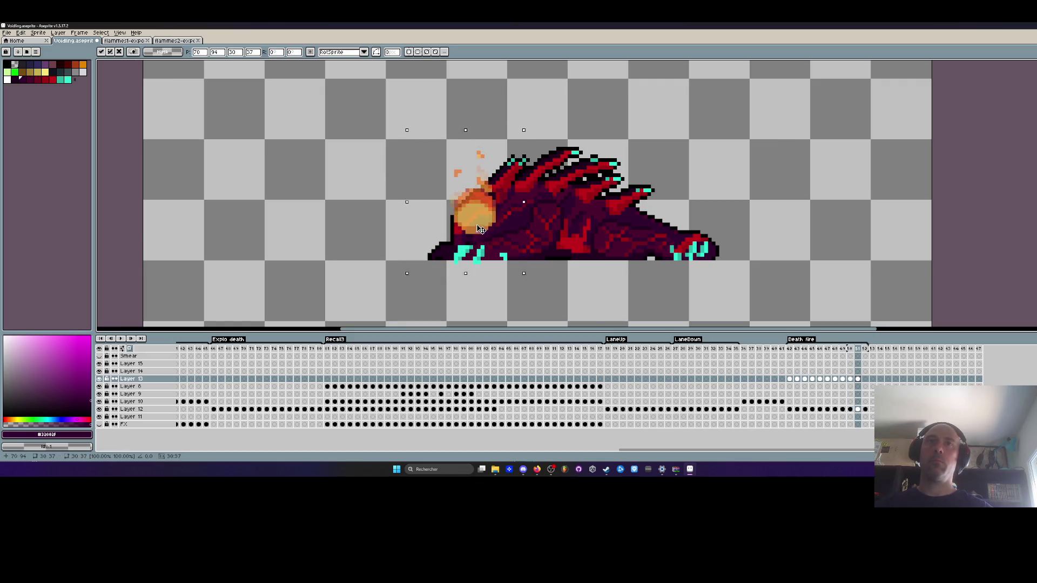
pyautogui.click(355, 228)
pyautogui.moveTo(403, 157); pyautogui.dragTo(527, 262)
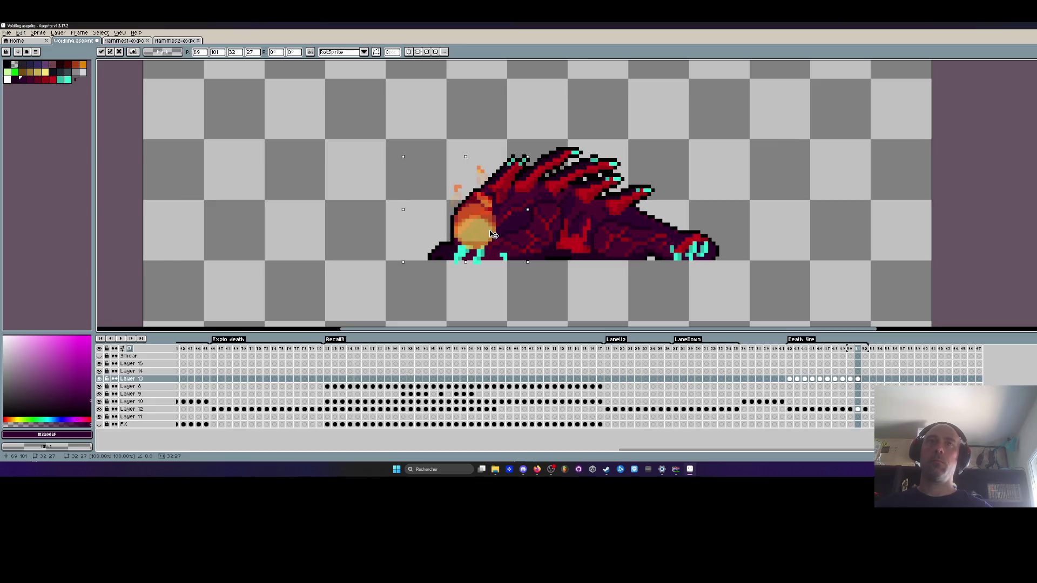
pyautogui.click(331, 225)
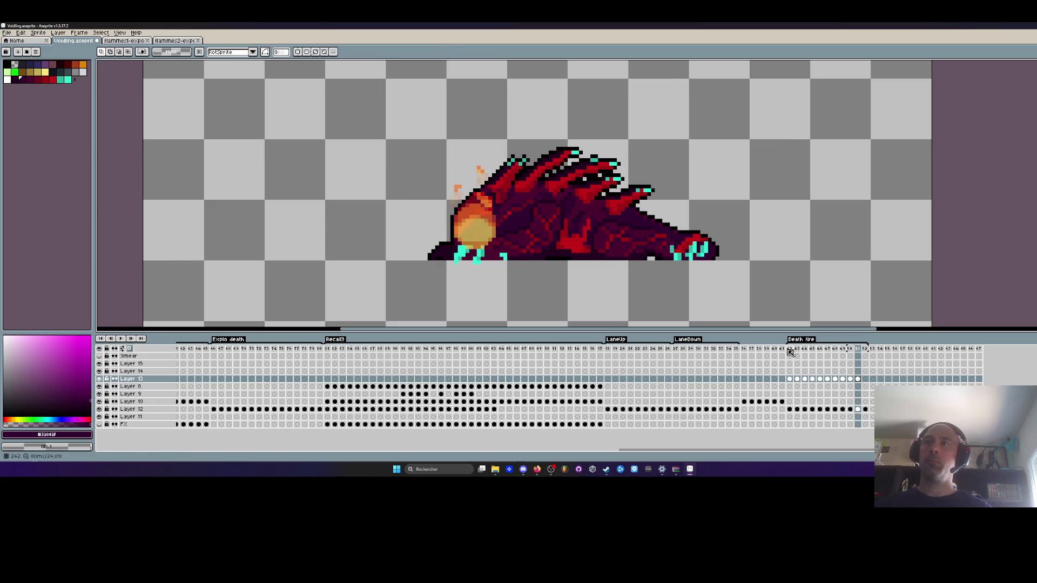
# Play the Death fire animation, then select Layer 14's first Death fire cel.
pyautogui.press('Return')
pyautogui.scroll(-1, 677, 239)
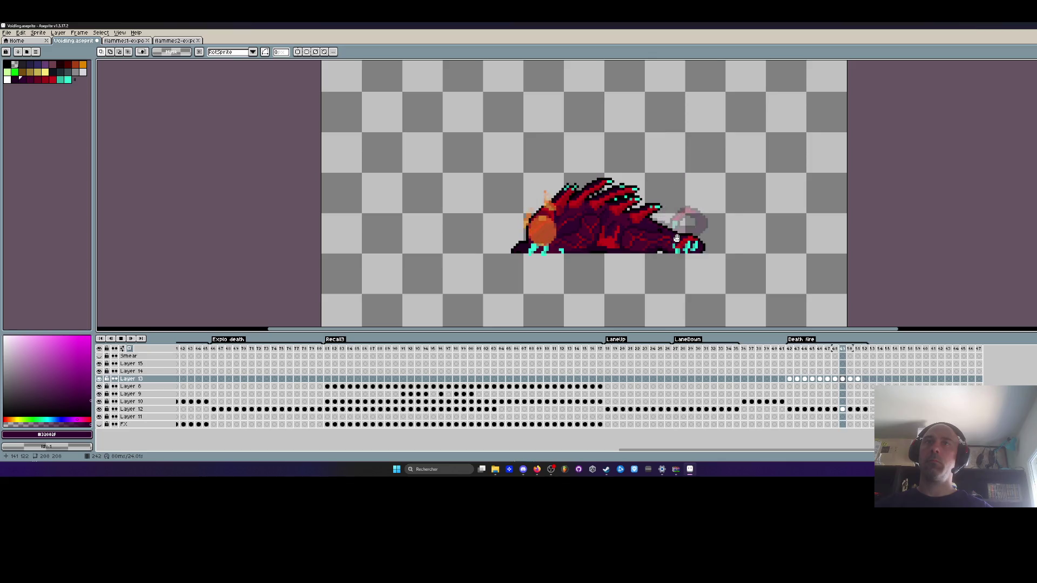
pyautogui.scroll(-1, 464, 223)
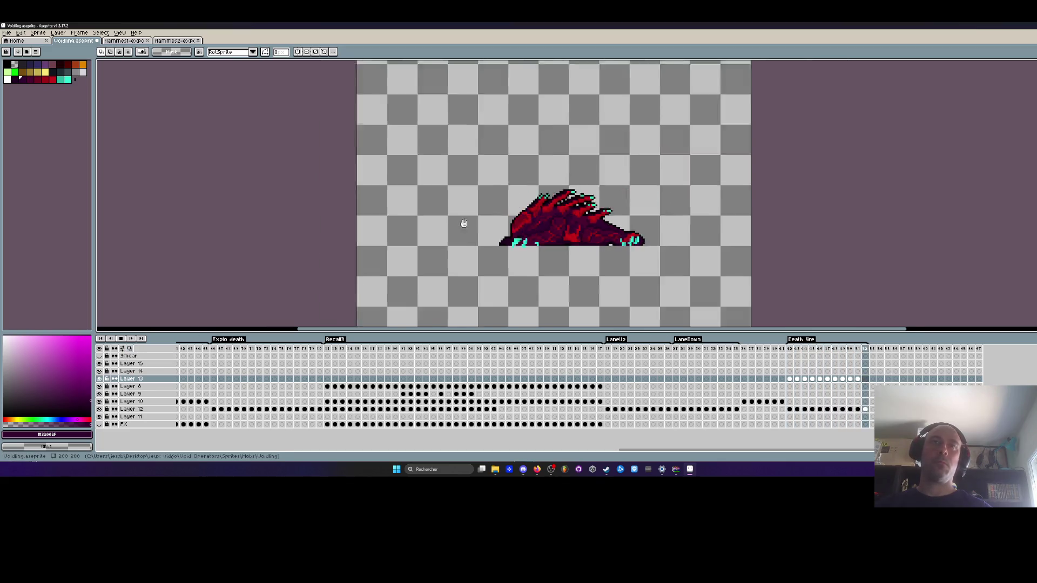
pyautogui.scroll(-3, 464, 223)
pyautogui.scroll(4, 533, 208)
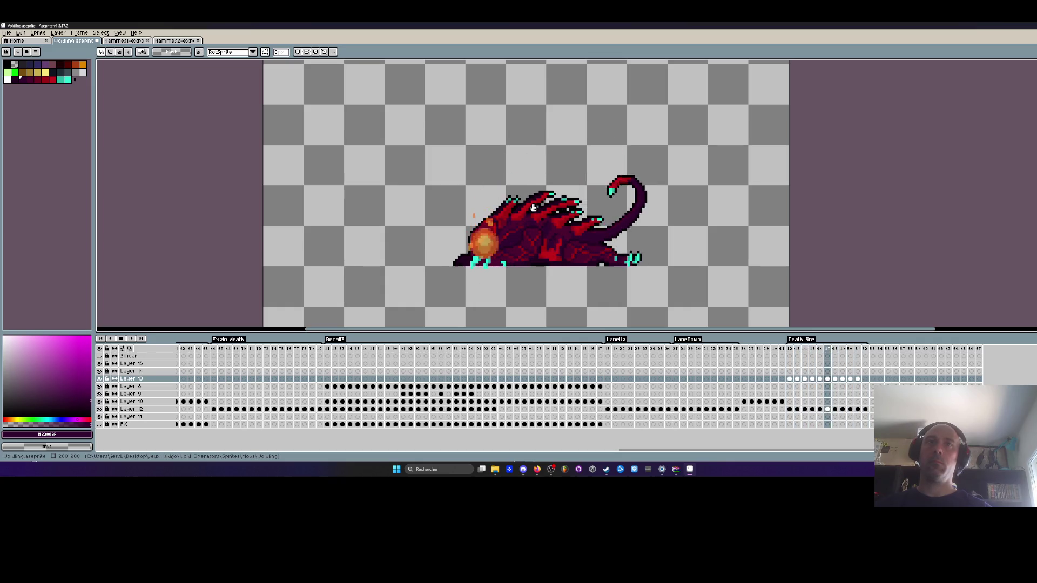
pyautogui.moveTo(859, 379); pyautogui.dragTo(791, 377)
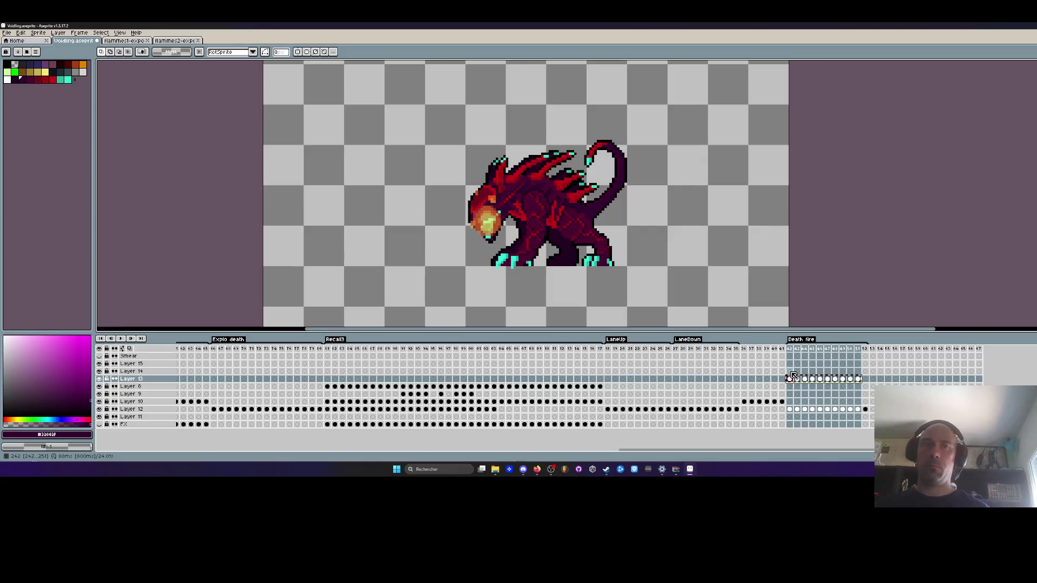
pyautogui.click(790, 372)
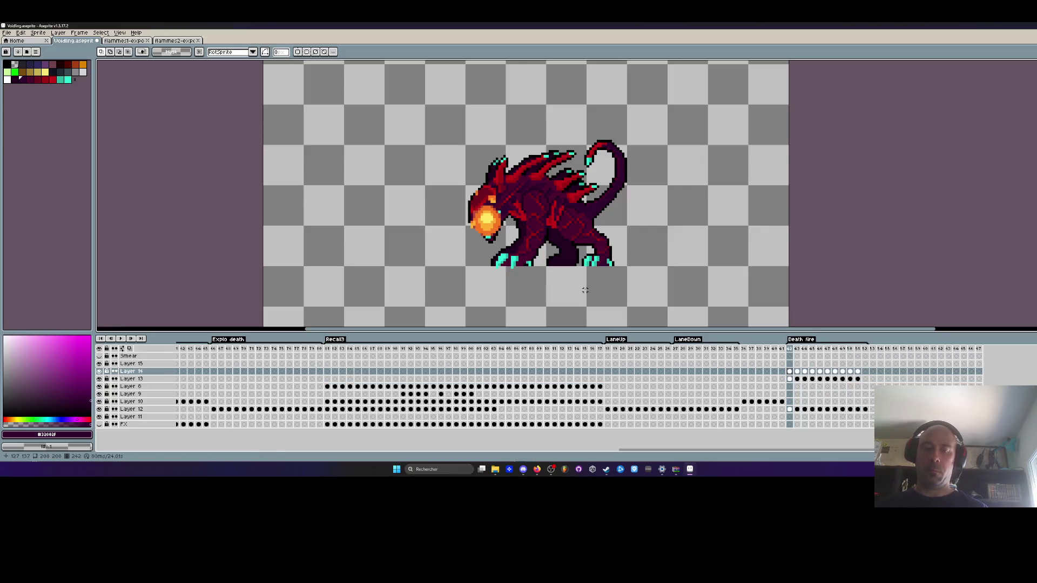
# Transform the area around the creature across the selected Death fire cels and commit it.
pyautogui.moveTo(355, 108); pyautogui.dragTo(697, 311)
pyautogui.moveTo(861, 424); pyautogui.dragTo(791, 376)
pyautogui.scroll(1, 539, 218)
pyautogui.hotkey('ctrl', 't')
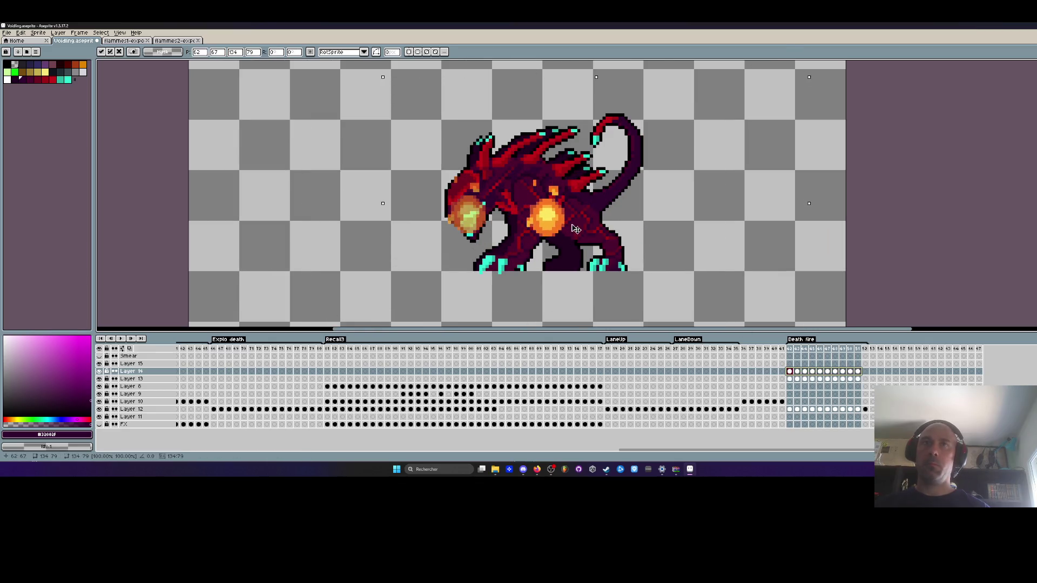
pyautogui.scroll(-1, 539, 218)
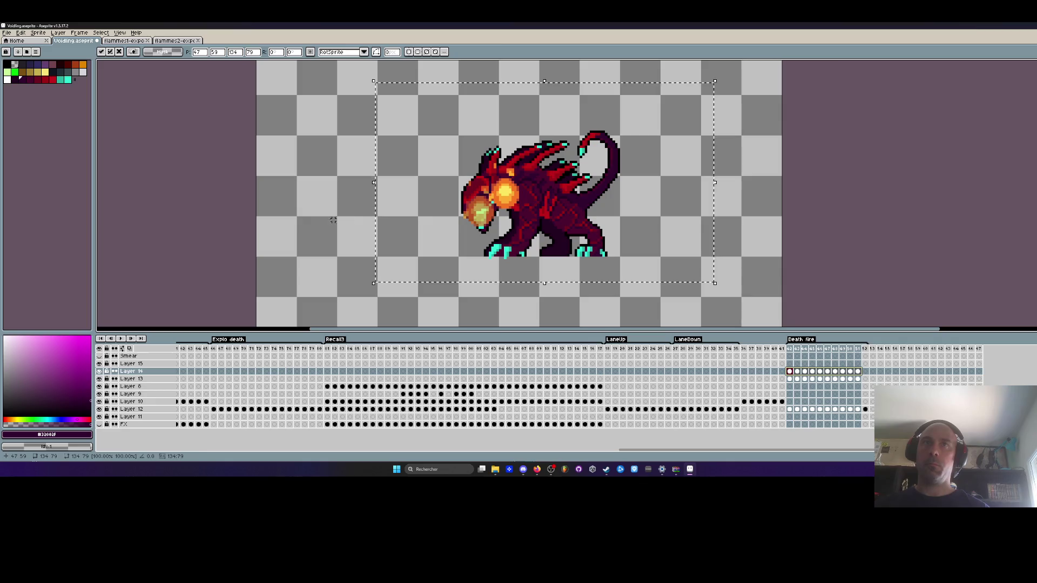
pyautogui.press('Return')
# Select Death fire frames 42–52 and open Layer 15's properties at the first frame.
pyautogui.moveTo(860, 372); pyautogui.dragTo(795, 371)
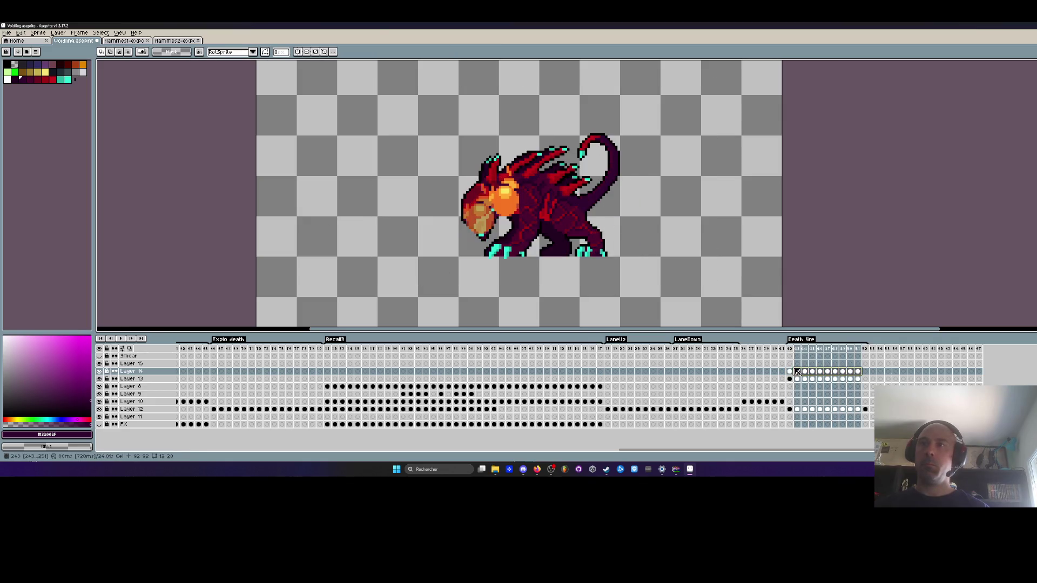
pyautogui.click(790, 364)
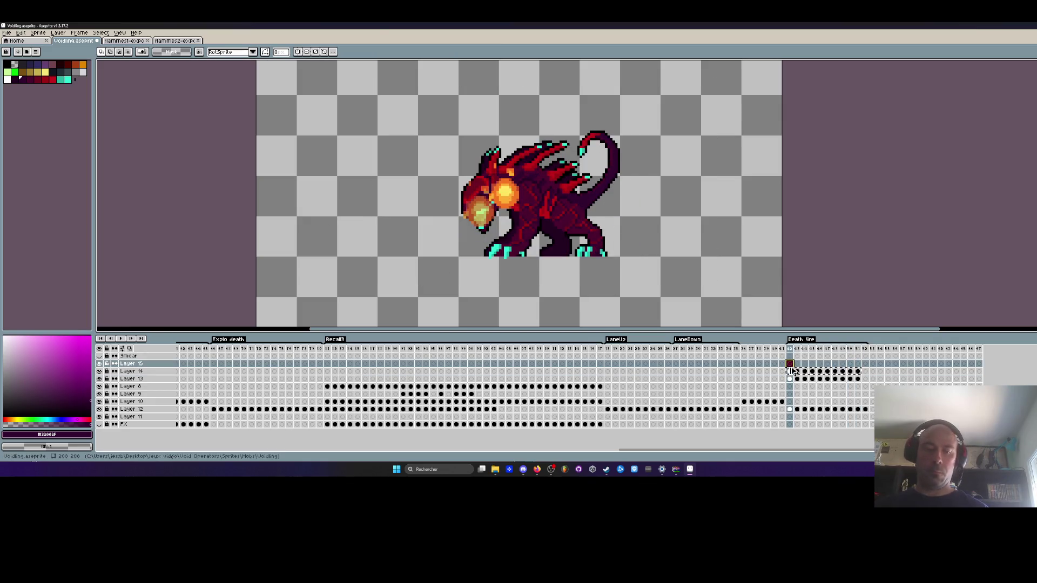
pyautogui.doubleClick(138, 364)
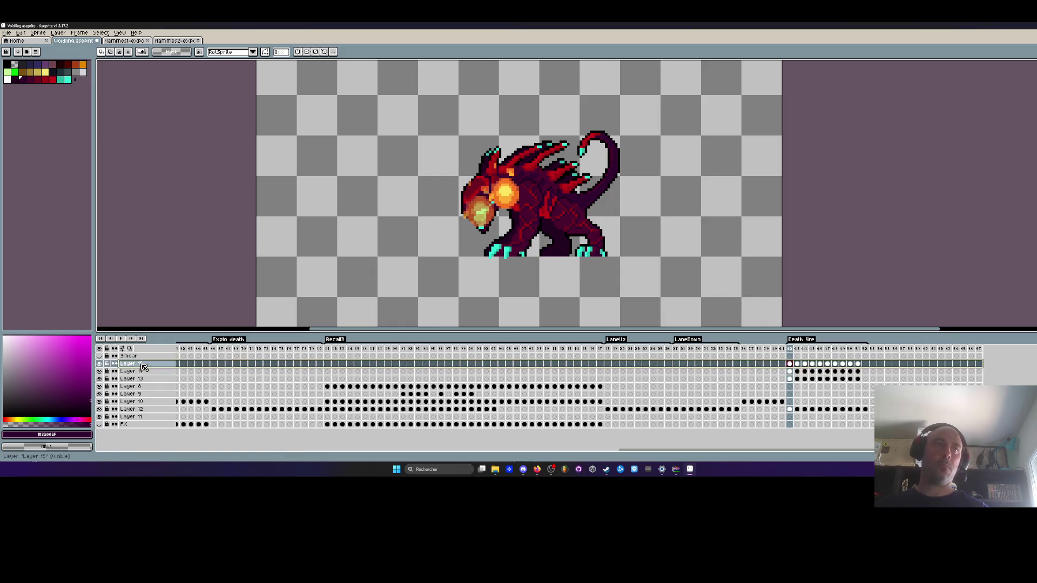
# Lower the opacity of Layer 15 and Layer 14.
pyautogui.moveTo(230, 288); pyautogui.dragTo(228, 291)
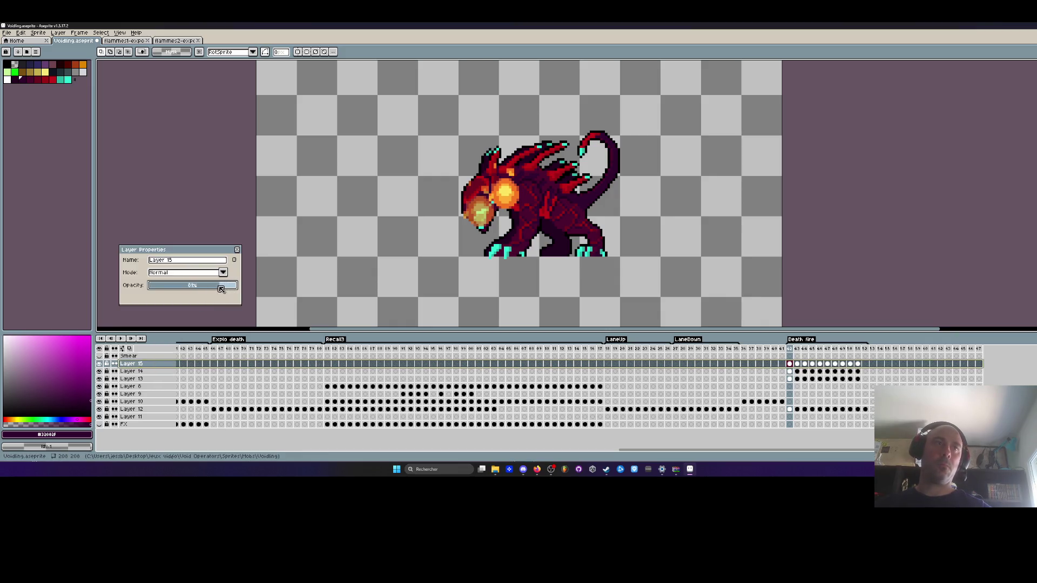
pyautogui.click(237, 250)
pyautogui.doubleClick(132, 372)
pyautogui.click(233, 286)
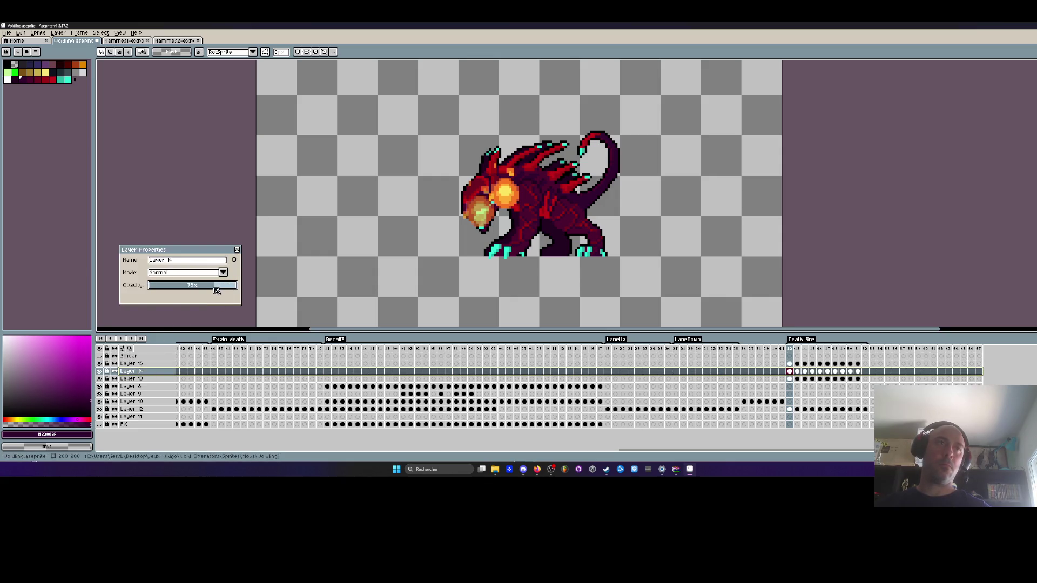
pyautogui.click(238, 250)
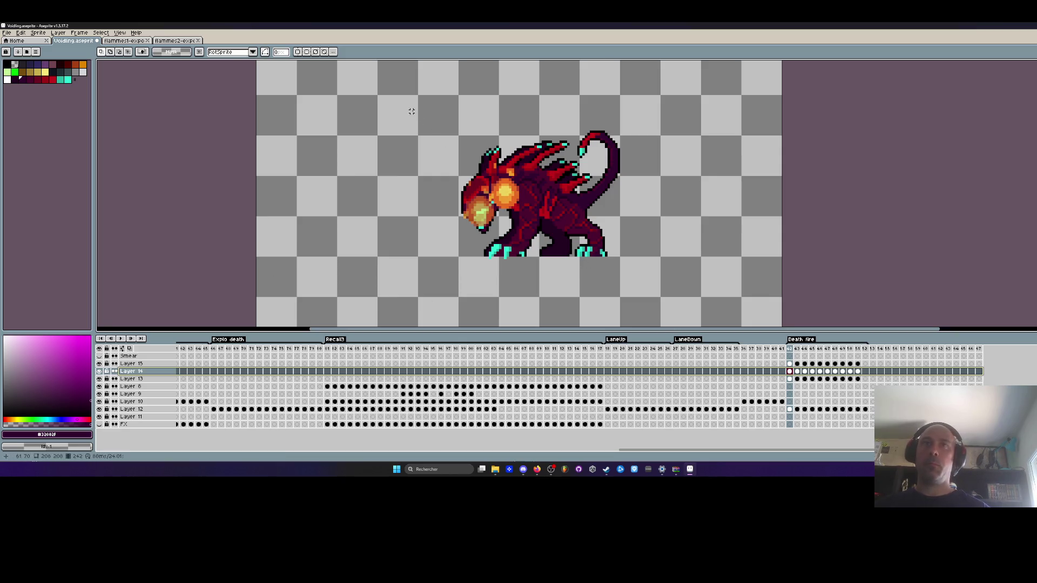
# Move the selected flame pixels slightly right across frames 42–51 and apply.
pyautogui.moveTo(358, 117); pyautogui.dragTo(720, 278)
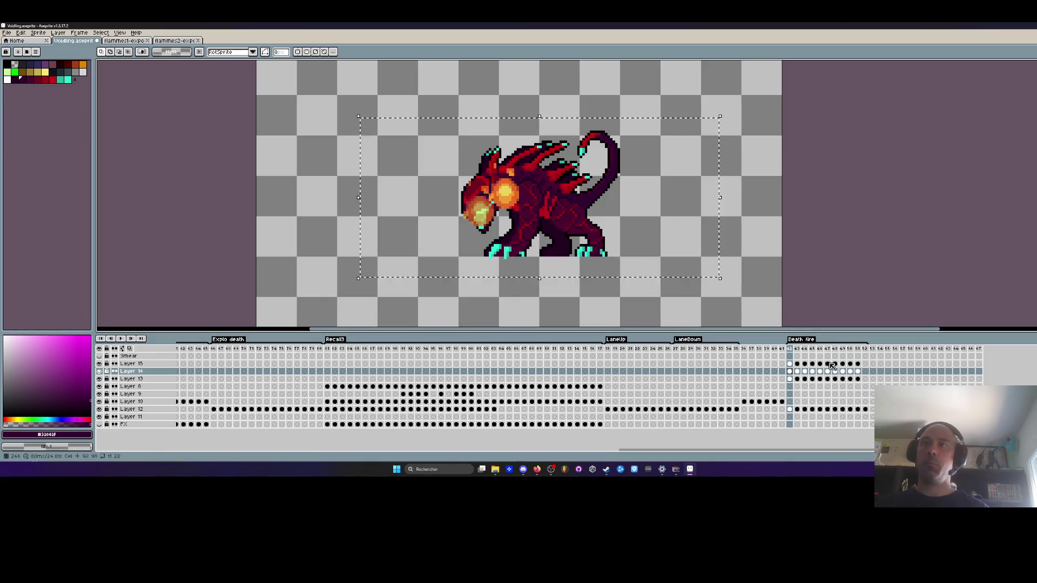
pyautogui.moveTo(789, 364); pyautogui.dragTo(859, 424)
pyautogui.scroll(1, 531, 210)
pyautogui.hotkey('ctrl', 'v')
pyautogui.moveTo(548, 204); pyautogui.dragTo(559, 204)
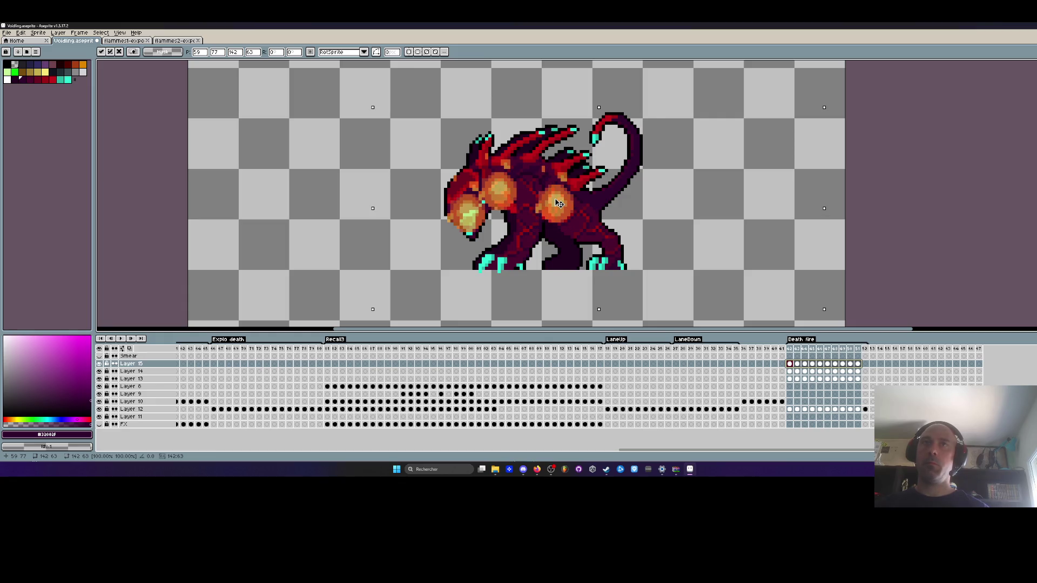
pyautogui.scroll(-1, 558, 203)
pyautogui.press('Return')
pyautogui.press('Right')
pyautogui.press('Right')
pyautogui.press('Right')
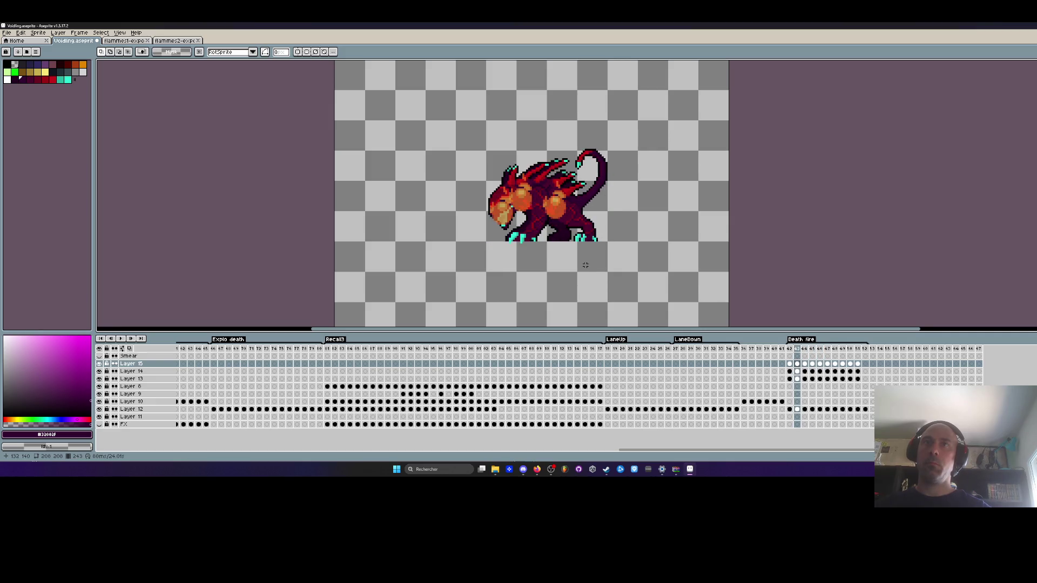
pyautogui.scroll(1, 561, 215)
# Nudge the dragon's body down a few pixels on the first two Death fire frames.
pyautogui.hotkey('ctrl', 't')
pyautogui.press('Escape')
pyautogui.press('Return')
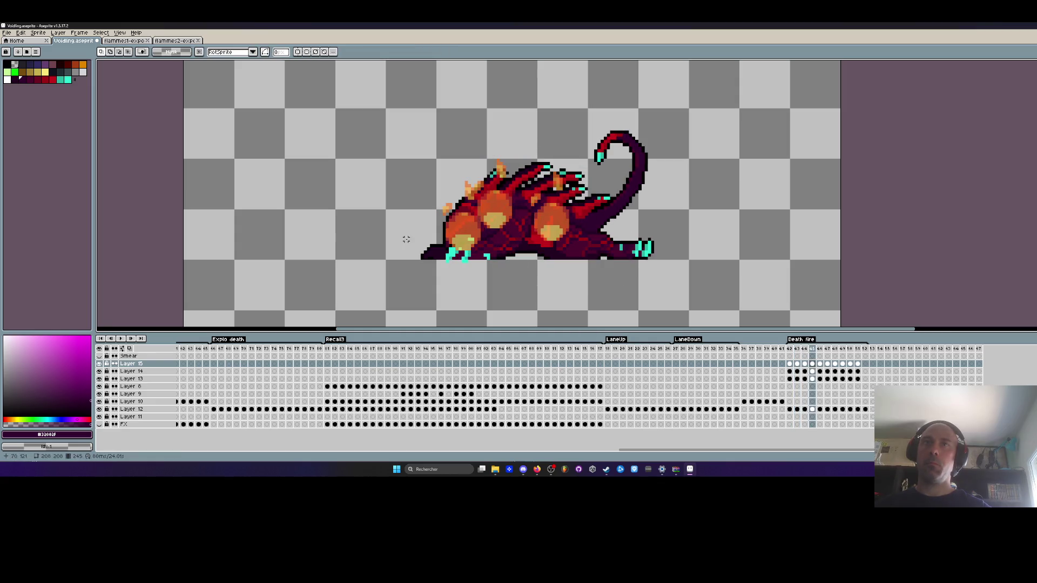
pyautogui.moveTo(562, 236); pyautogui.dragTo(562, 240)
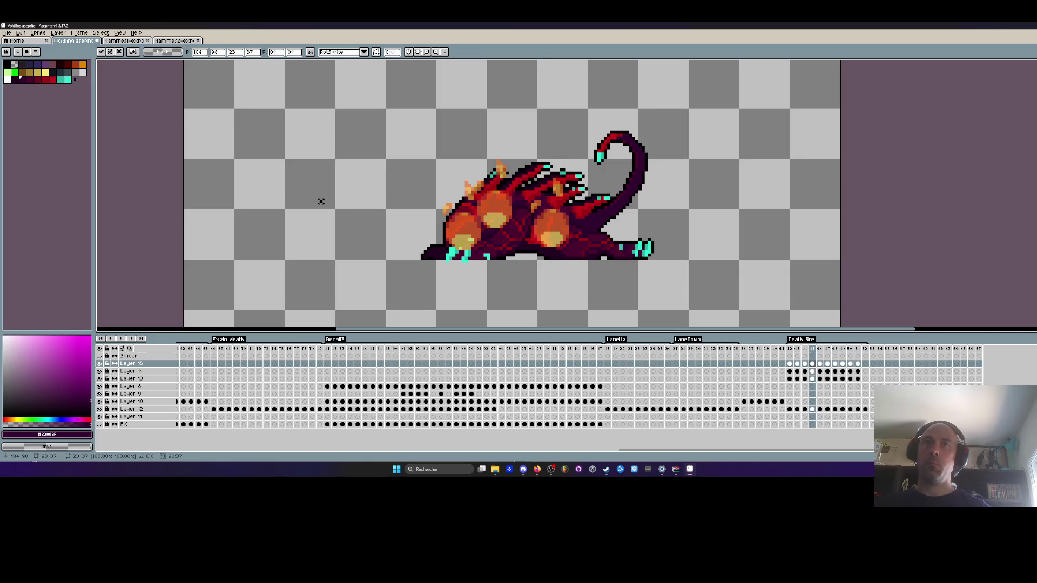
pyautogui.press('Return')
pyautogui.press('Right')
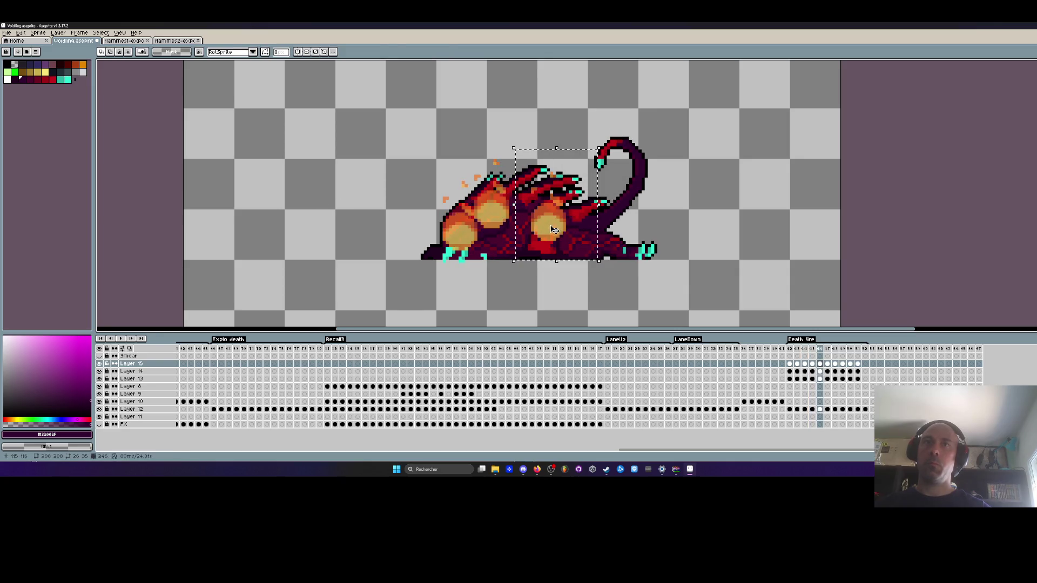
pyautogui.moveTo(557, 235); pyautogui.dragTo(556, 238)
pyautogui.press('Return')
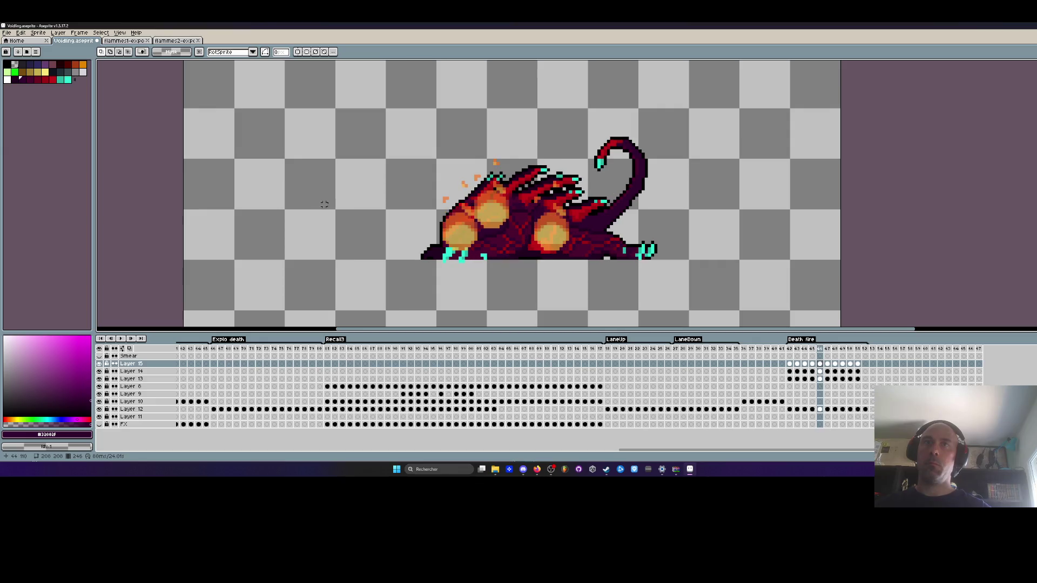
pyautogui.press('Right')
# Select parts of the dragon's body and shift them slightly down on the next two frames.
pyautogui.moveTo(518, 147); pyautogui.dragTo(593, 263)
pyautogui.moveTo(565, 231); pyautogui.dragTo(565, 235)
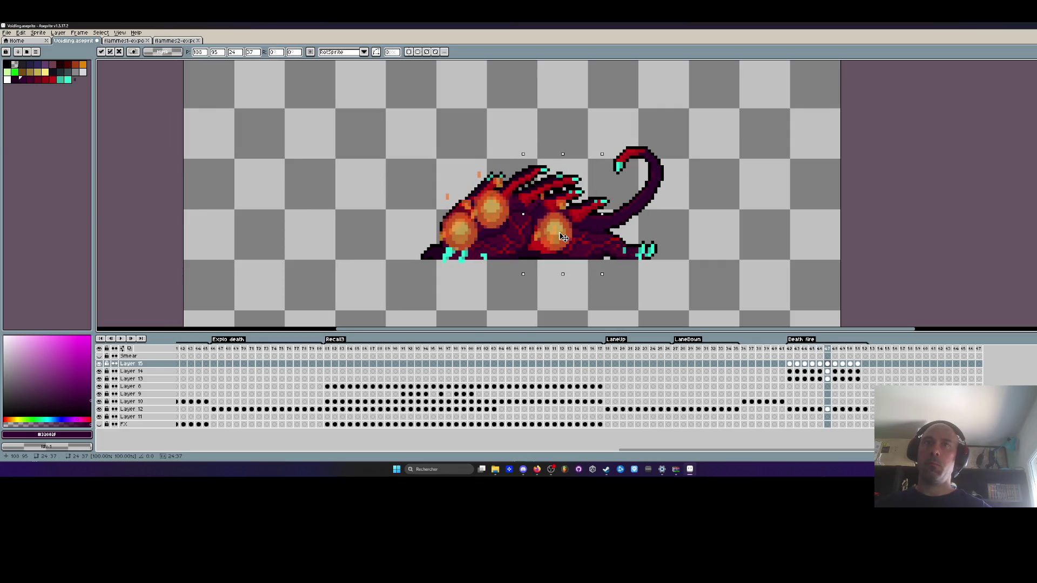
pyautogui.press('Return')
pyautogui.press('Right')
pyautogui.moveTo(500, 151); pyautogui.dragTo(584, 262)
pyautogui.moveTo(514, 139); pyautogui.dragTo(606, 267)
pyautogui.moveTo(540, 222); pyautogui.dragTo(545, 229)
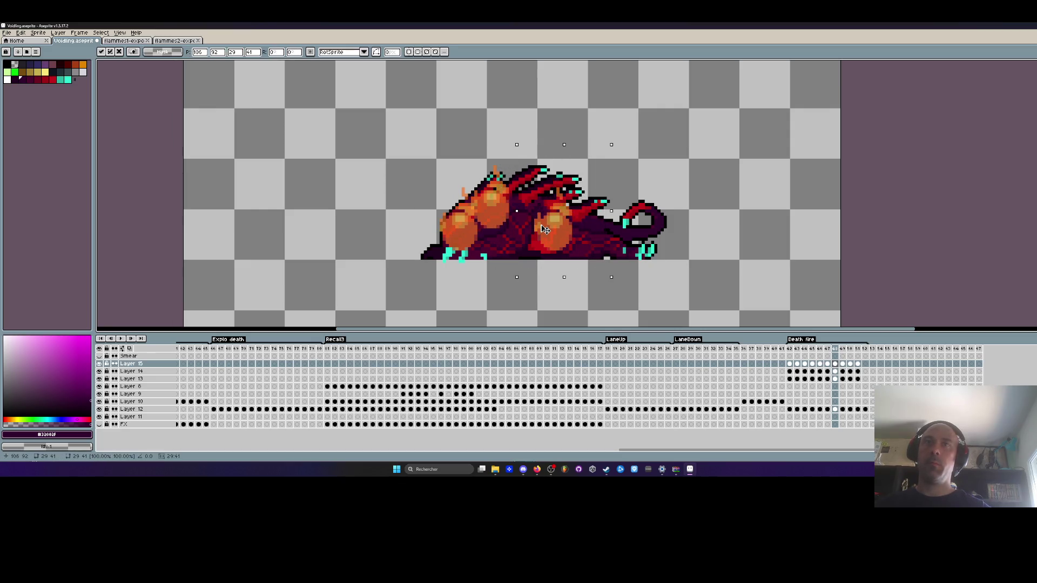
pyautogui.click(295, 201)
pyautogui.moveTo(526, 164); pyautogui.dragTo(605, 277)
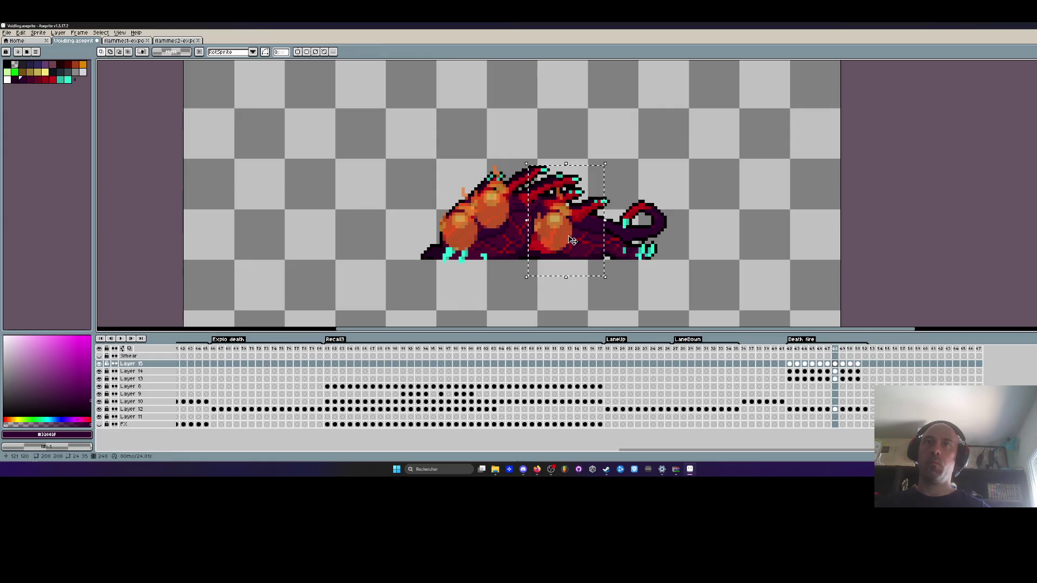
pyautogui.click(571, 240)
pyautogui.press('Return')
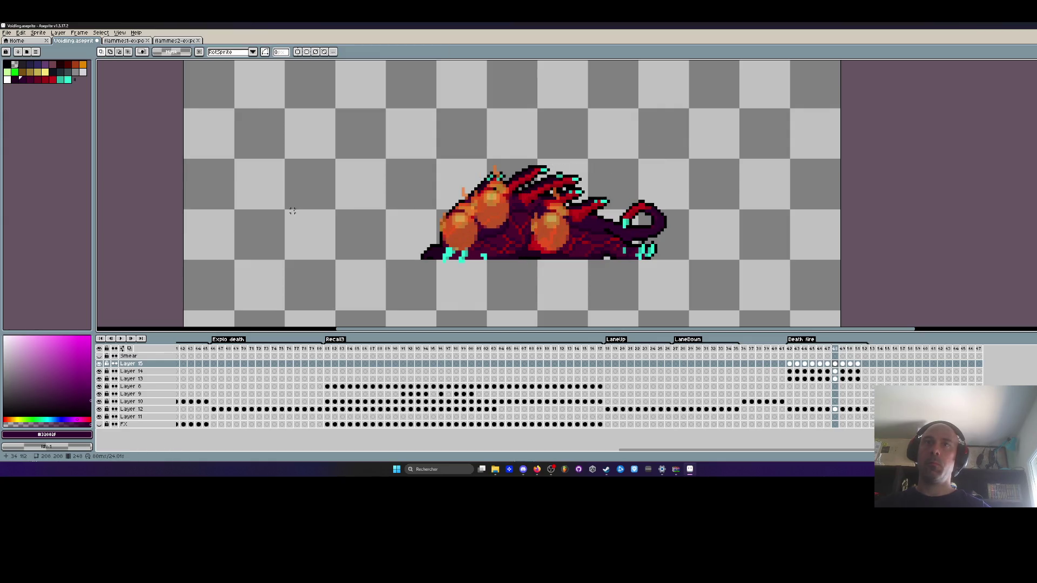
pyautogui.press('Right')
# Shift the dragon's middle section and the area around the rear orb slightly.
pyautogui.moveTo(525, 160); pyautogui.dragTo(595, 273)
pyautogui.moveTo(532, 221); pyautogui.dragTo(538, 227)
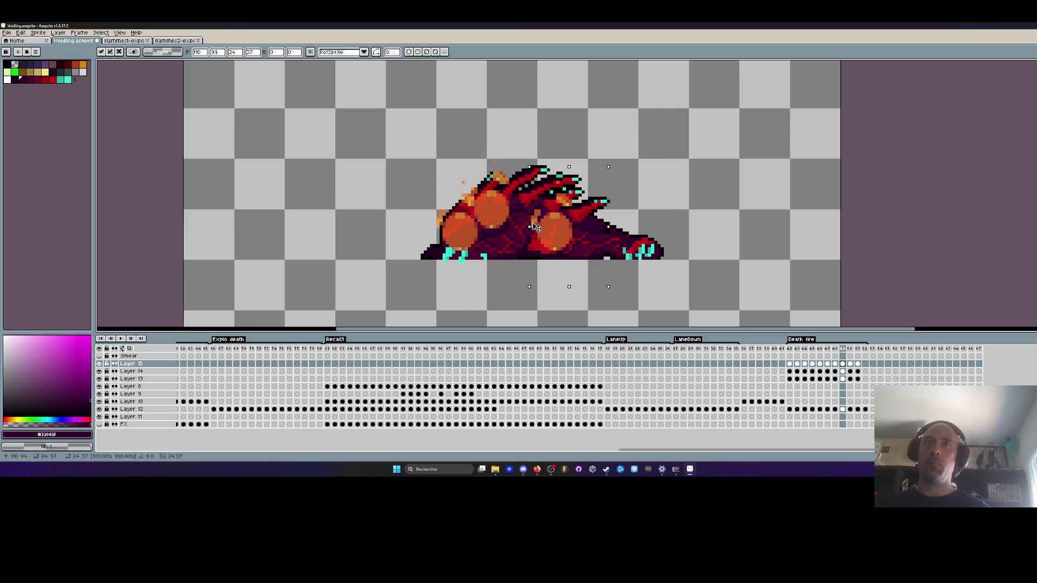
pyautogui.click(506, 184)
pyautogui.moveTo(532, 172); pyautogui.dragTo(589, 256)
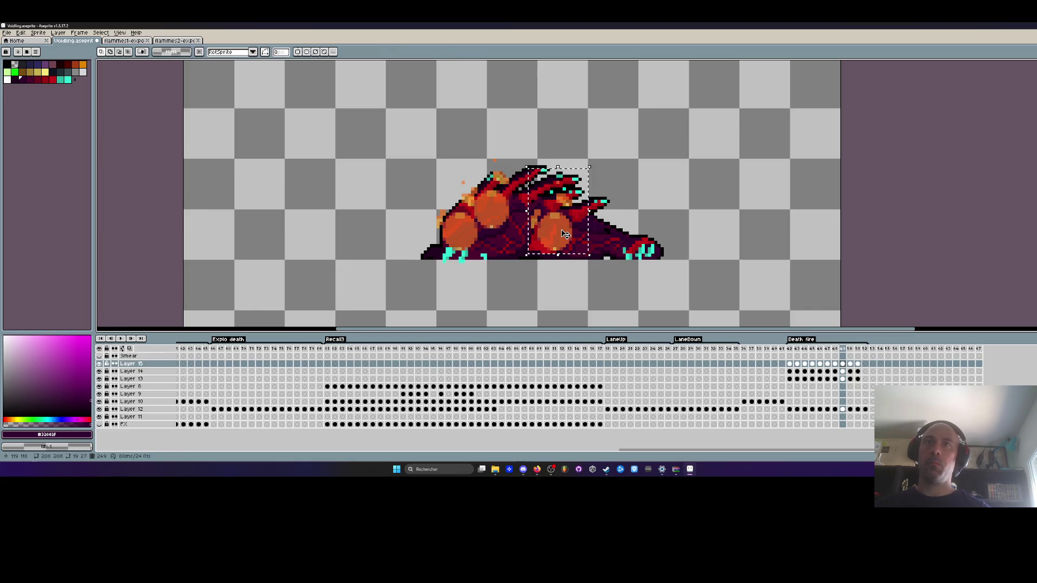
pyautogui.click(562, 234)
pyautogui.click(319, 208)
pyautogui.press('Right')
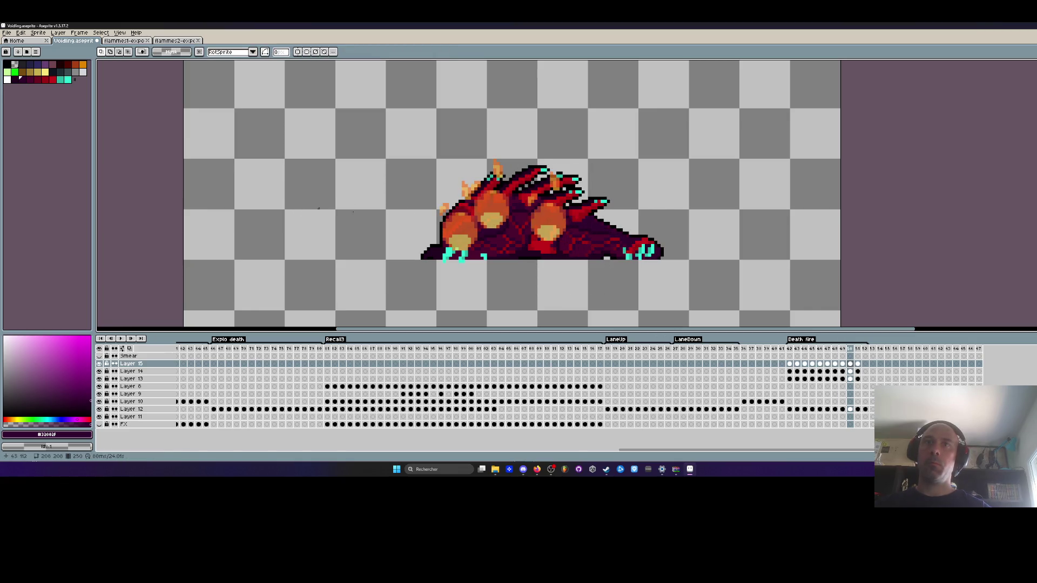
# Nudge the rear body section slightly on the following two frames.
pyautogui.moveTo(528, 158); pyautogui.dragTo(589, 277)
pyautogui.click(562, 238)
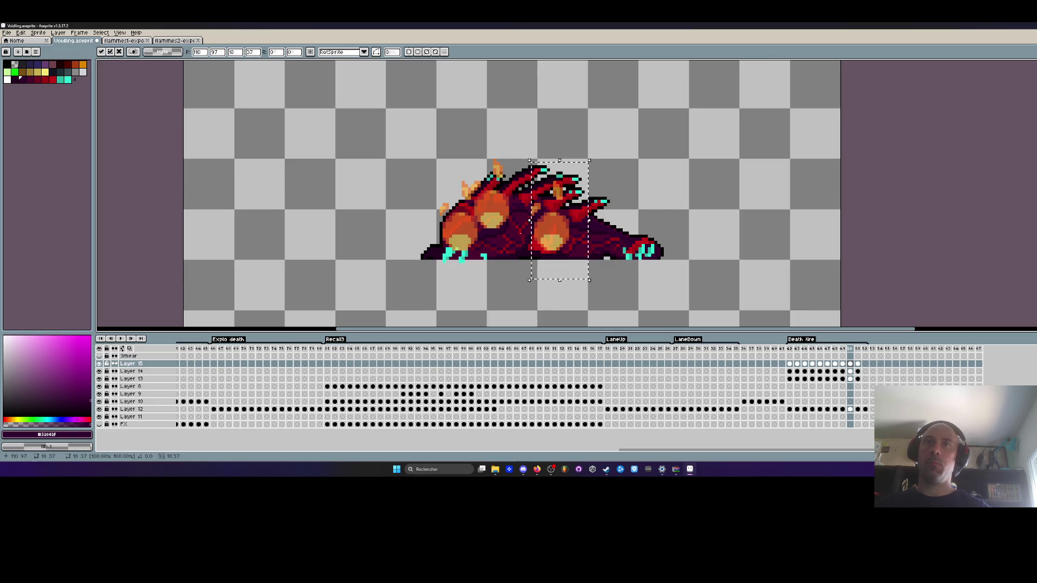
pyautogui.click(317, 204)
pyautogui.press('Right')
pyautogui.moveTo(528, 163)
pyautogui.mouseDown()
pyautogui.moveTo(577, 234)
pyautogui.moveTo(595, 302)
pyautogui.mouseUp()
pyautogui.click(554, 243)
pyautogui.click(518, 227)
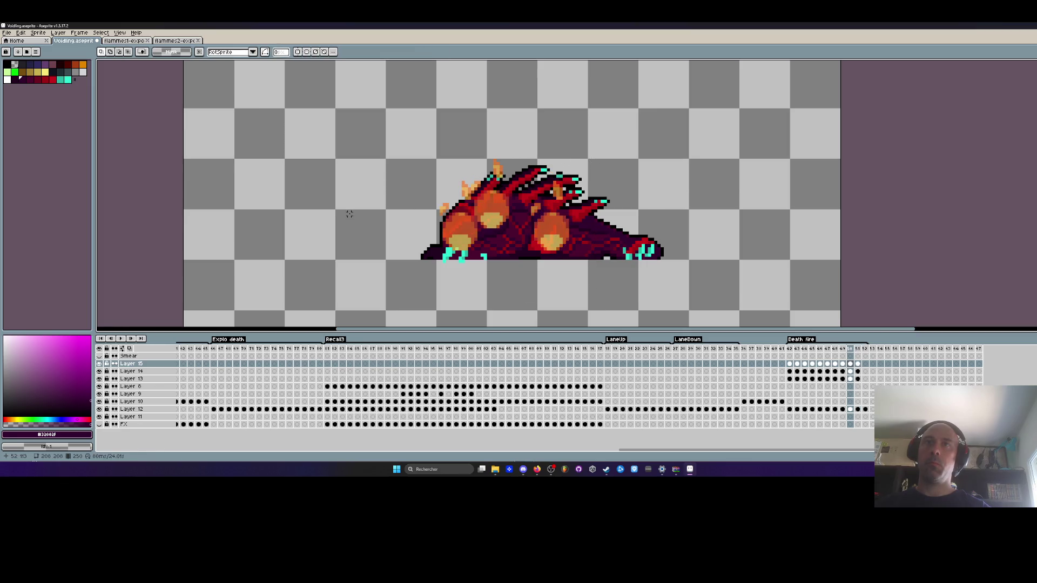
# Advance to the last frame and replay the Death fire animation from frame 42.
pyautogui.press('Right')
pyautogui.press('Return')
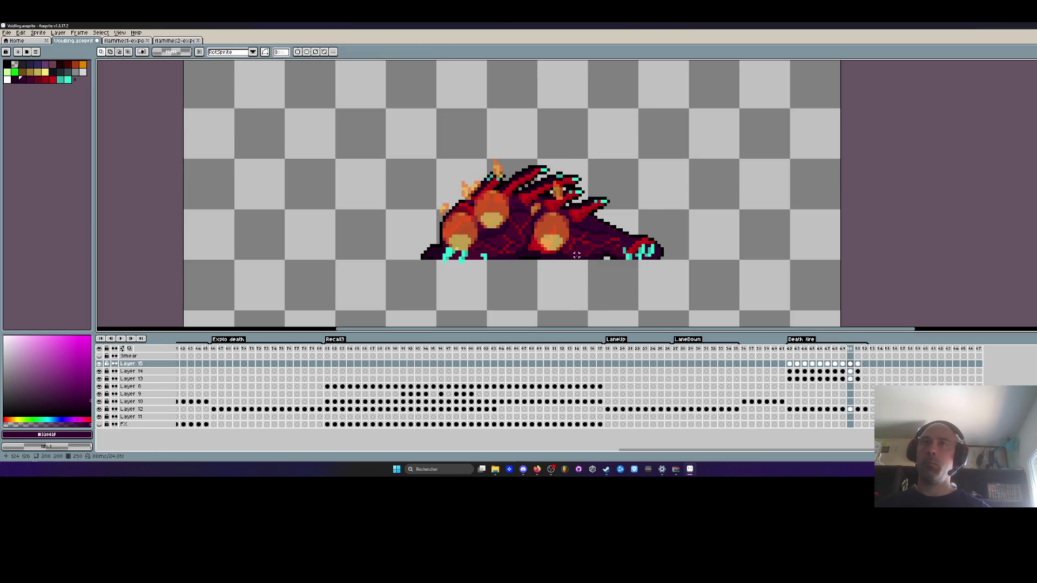
pyautogui.scroll(-2, 667, 272)
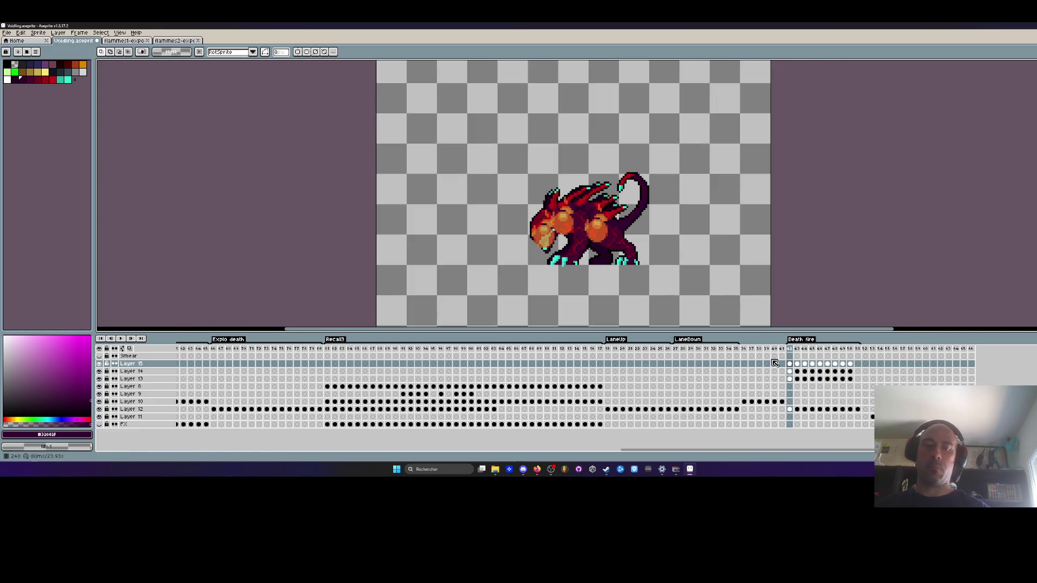
# Loop the Death fire animation from frame 42, zooming in and out while watching.
pyautogui.click(786, 350)
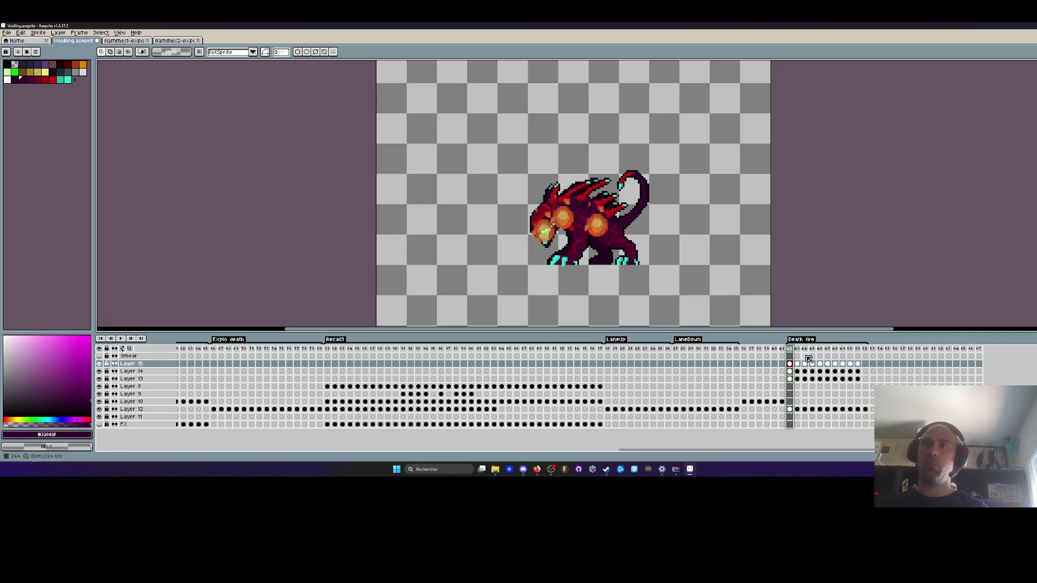
pyautogui.press('Return')
pyautogui.scroll(-2, 666, 208)
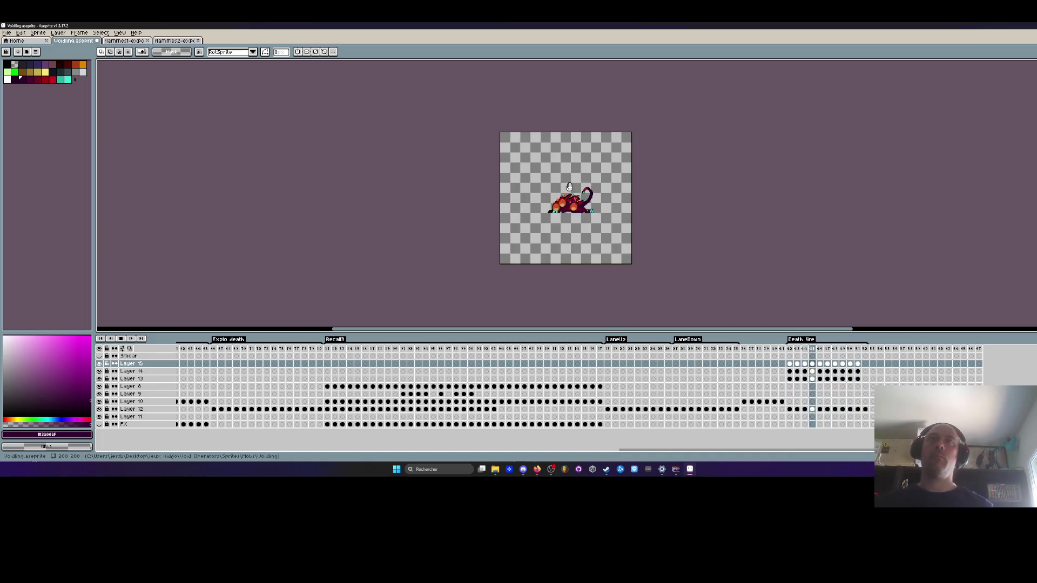
pyautogui.scroll(2, 529, 223)
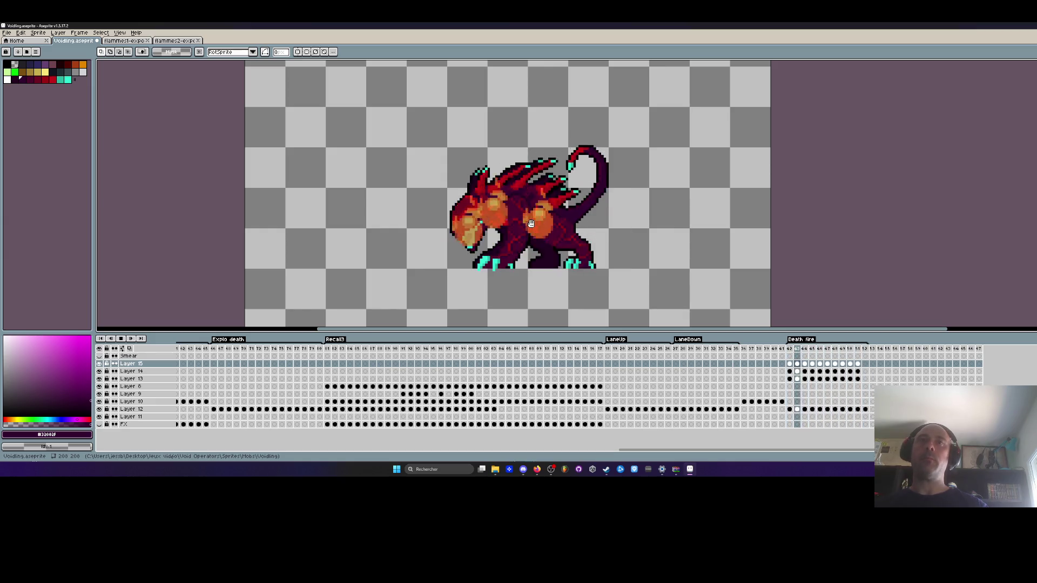
pyautogui.scroll(-1, 531, 223)
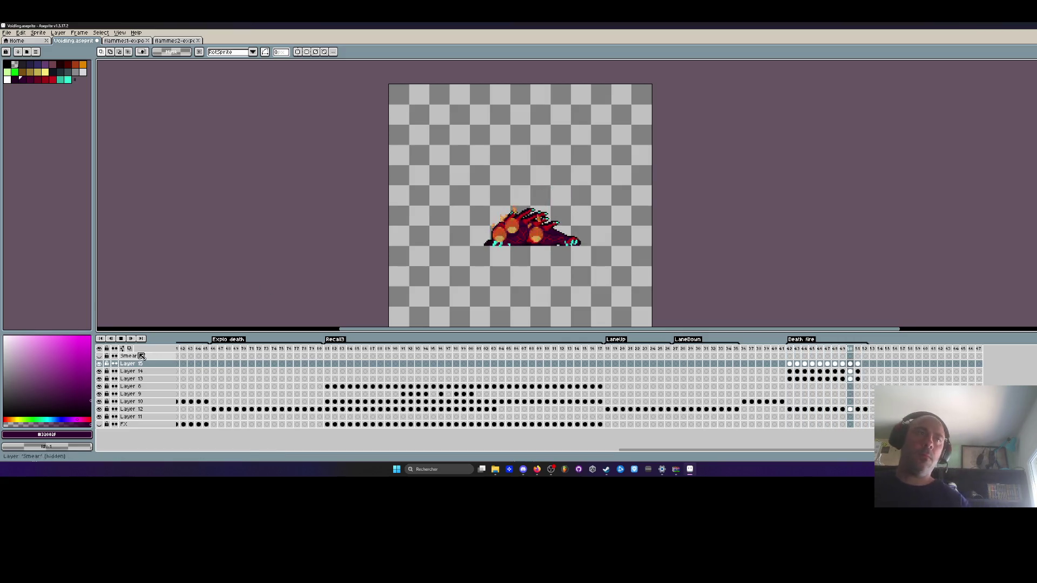
# Copy the flame cels of frames 43–51 into new layers above Layer 15.
pyautogui.click(124, 340)
pyautogui.moveTo(442, 177); pyautogui.dragTo(651, 292)
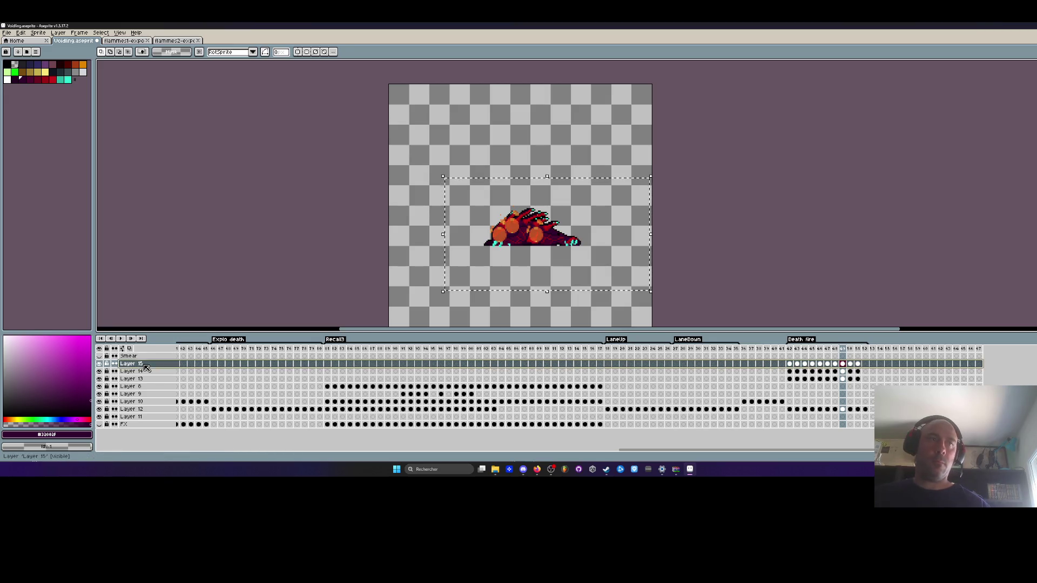
pyautogui.hotkey('shift', 'n')
pyautogui.hotkey('shift', 'n')
pyautogui.hotkey('shift', 'n')
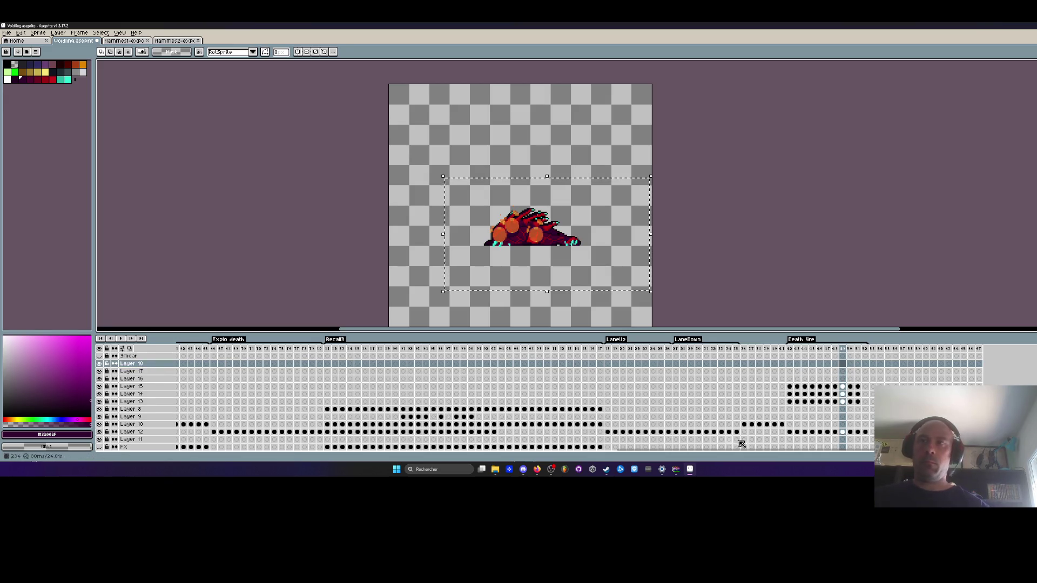
pyautogui.moveTo(857, 386); pyautogui.dragTo(792, 404)
pyautogui.hotkey('ctrl', 'c')
pyautogui.click(790, 365)
pyautogui.hotkey('ctrl', 'v')
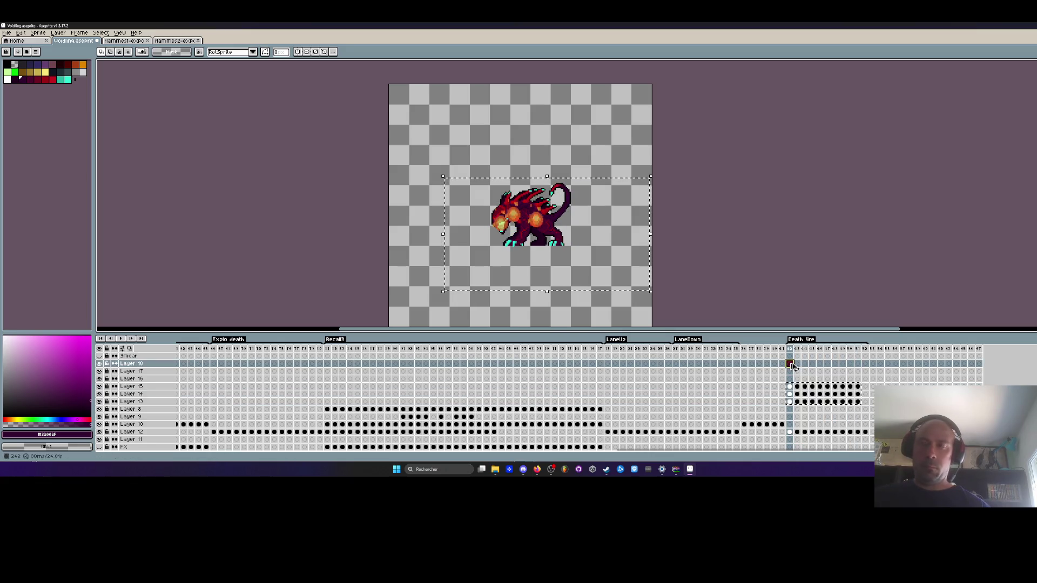
pyautogui.scroll(-1, 421, 142)
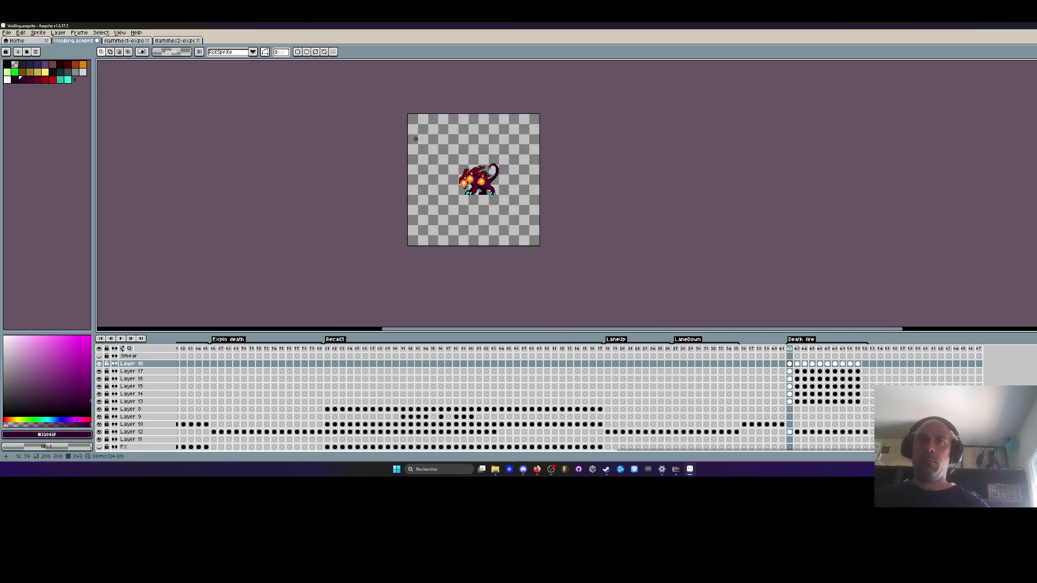
pyautogui.scroll(2, 439, 155)
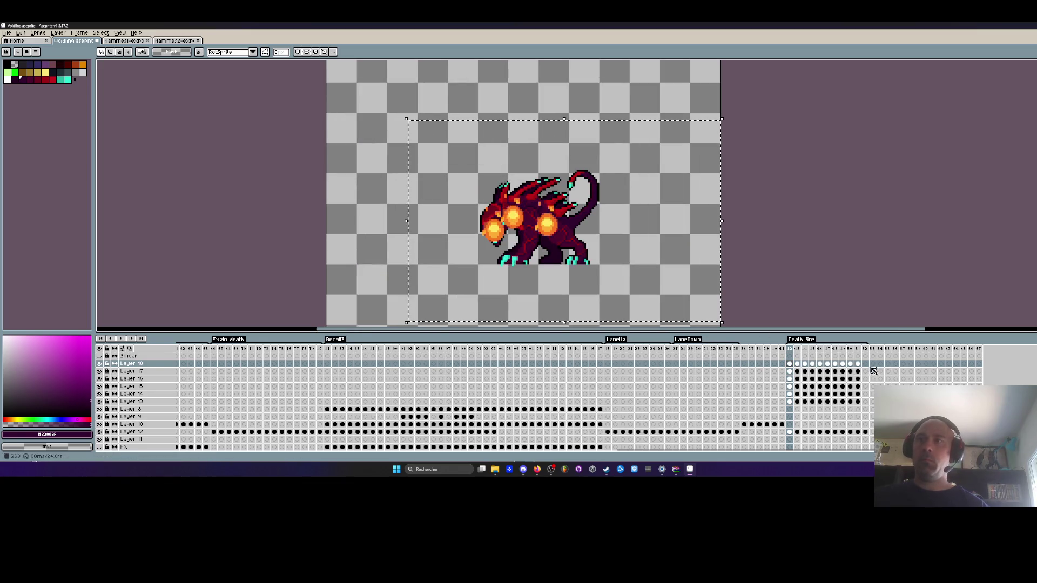
# Move the pasted flames in frames 43–52 up and right, then preview the animation.
pyautogui.moveTo(857, 367); pyautogui.dragTo(789, 378)
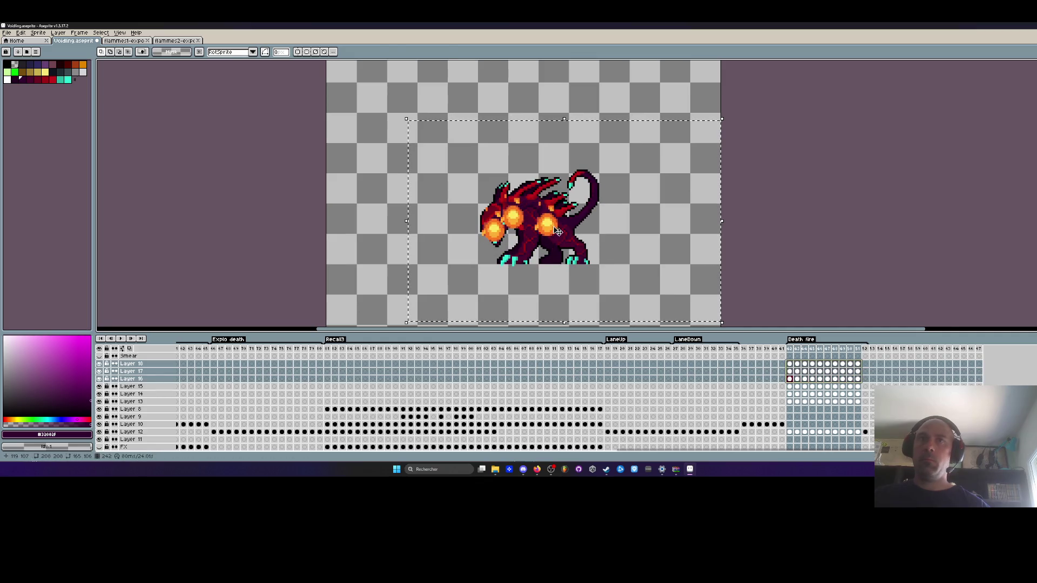
pyautogui.moveTo(556, 229); pyautogui.dragTo(582, 224)
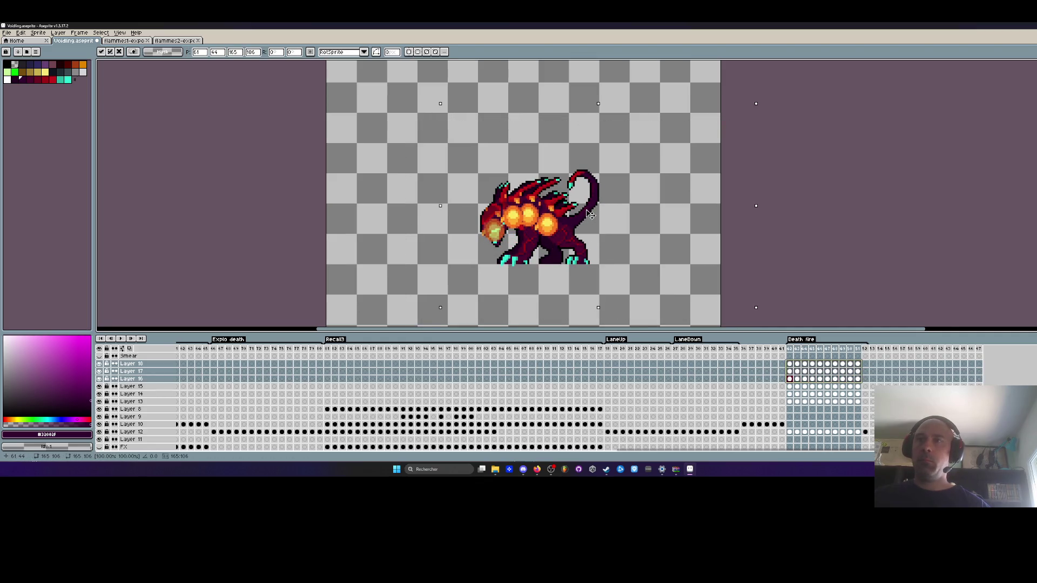
pyautogui.click(382, 220)
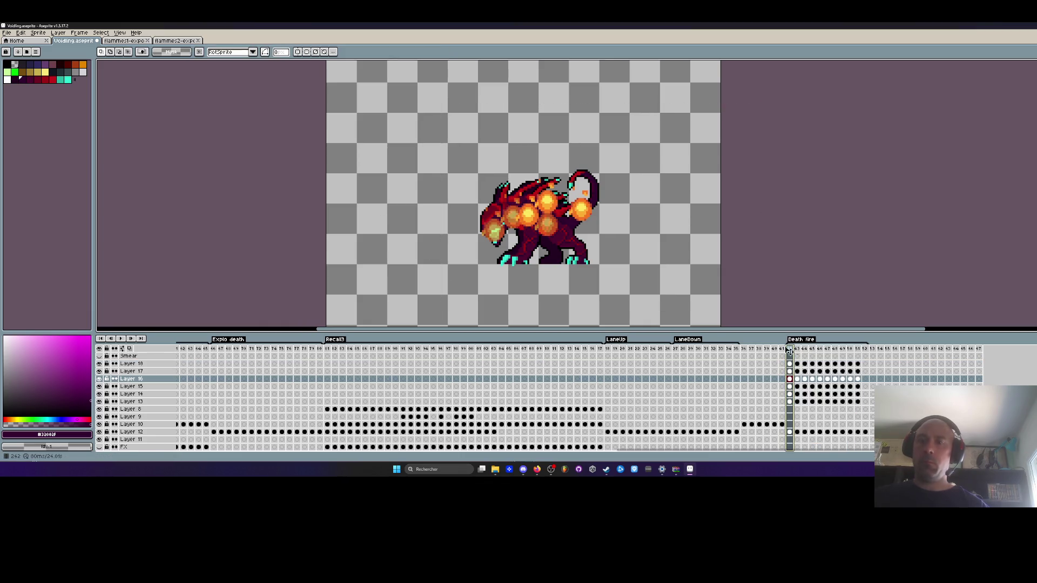
pyautogui.press('Return')
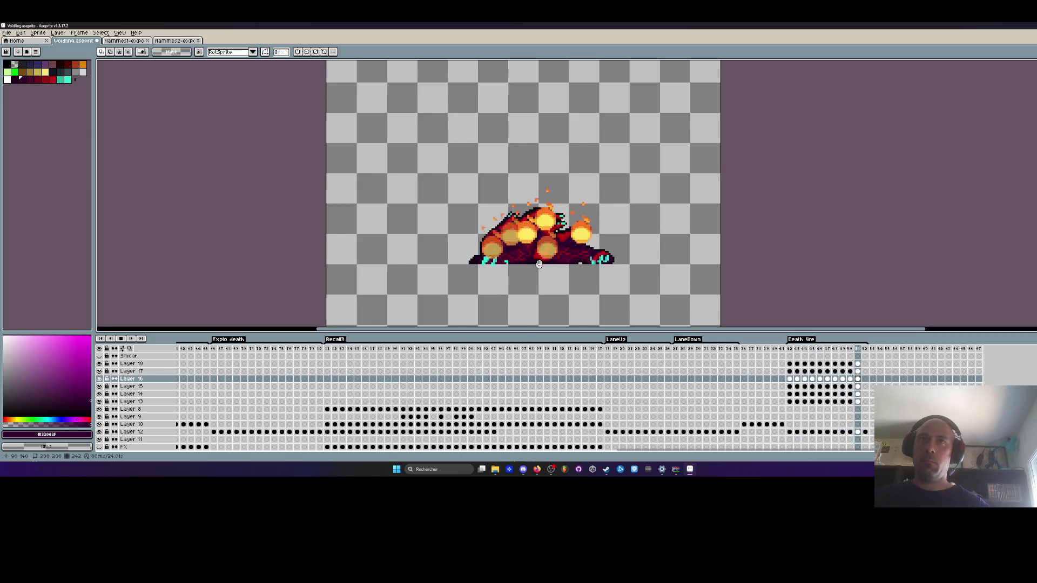
pyautogui.scroll(-3, 539, 264)
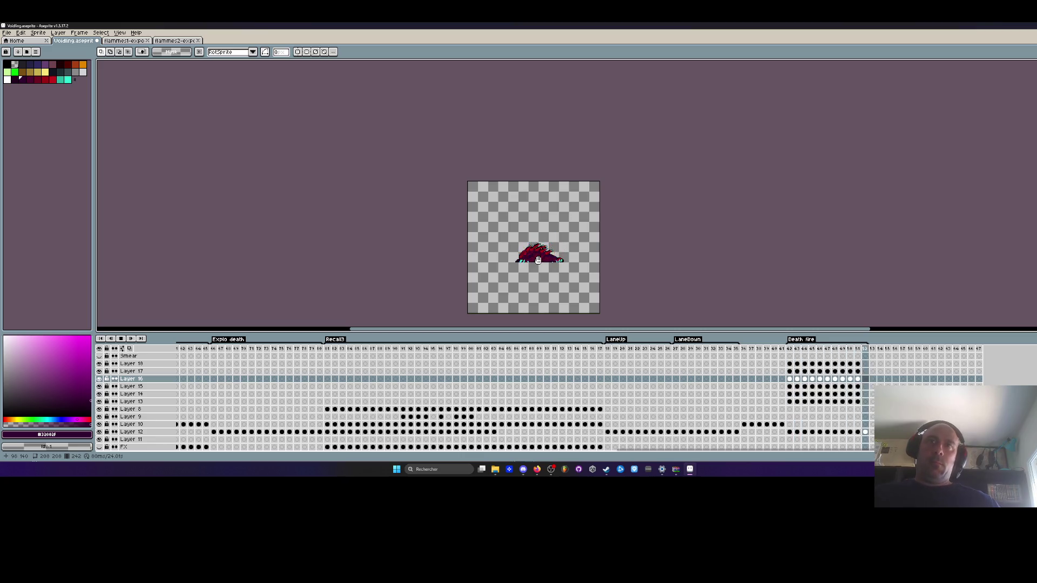
# Stop playback, clear the flame cels on Layers 16–18, then undo the clear.
pyautogui.press('Return')
pyautogui.moveTo(858, 364); pyautogui.dragTo(793, 382)
pyautogui.press('Delete')
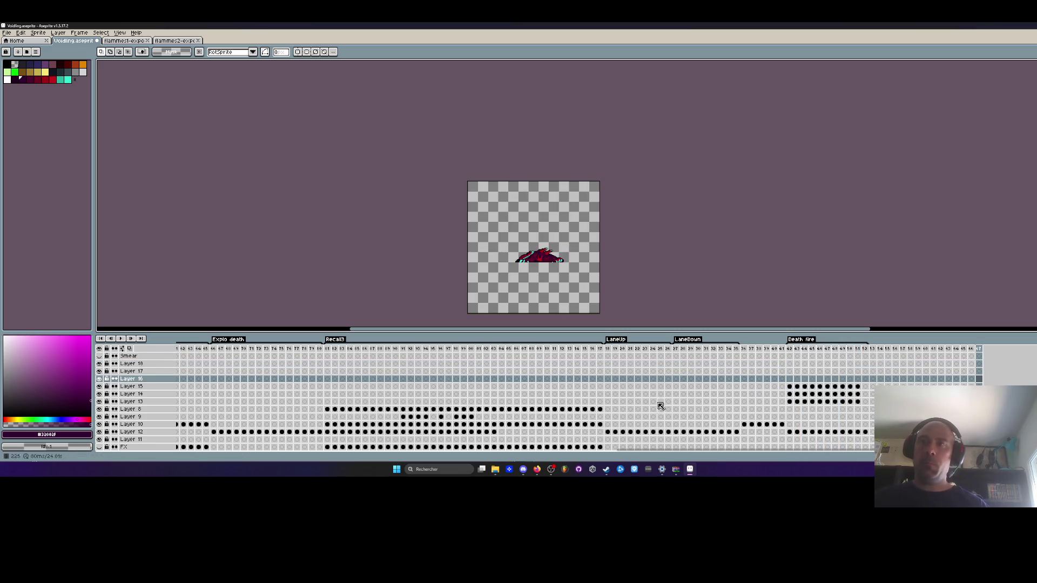
pyautogui.hotkey('ctrl', 'z')
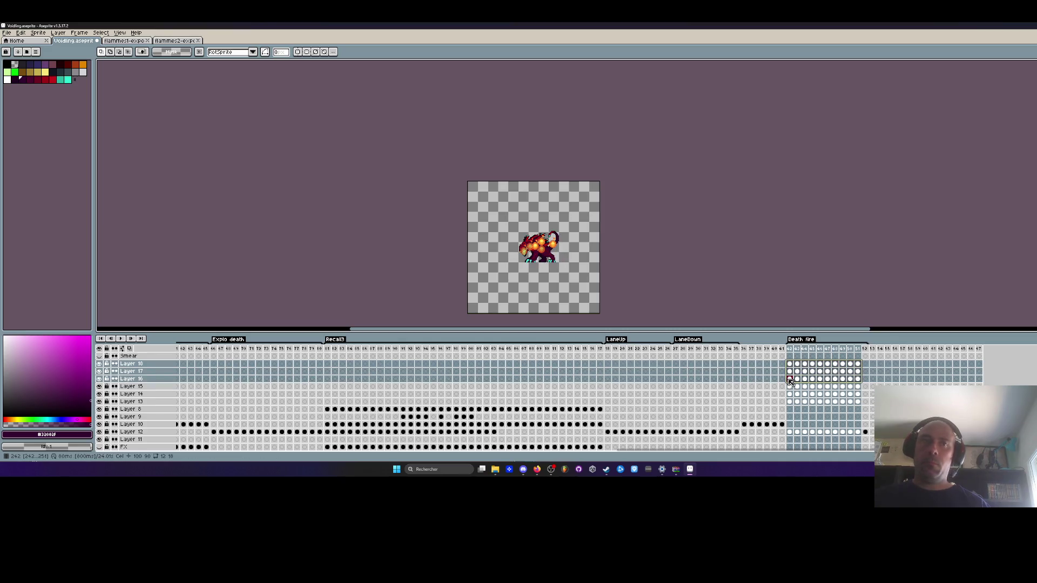
# Delete Layers 16, 17 and 18 and step across the first Death fire frames.
pyautogui.moveTo(131, 364); pyautogui.dragTo(146, 379)
pyautogui.press('Delete')
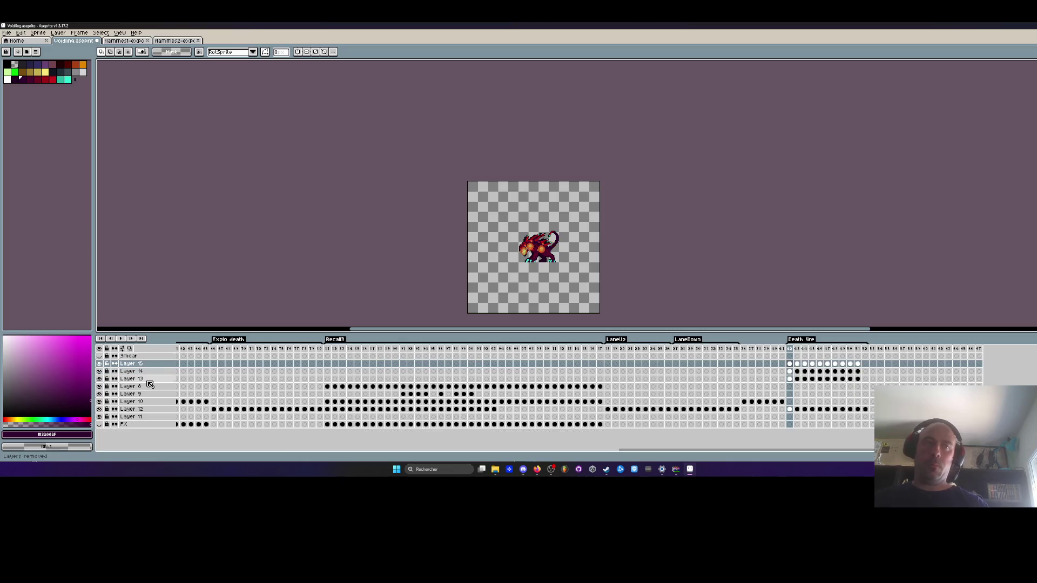
pyautogui.press('Right')
pyautogui.press('Right')
pyautogui.press('Right')
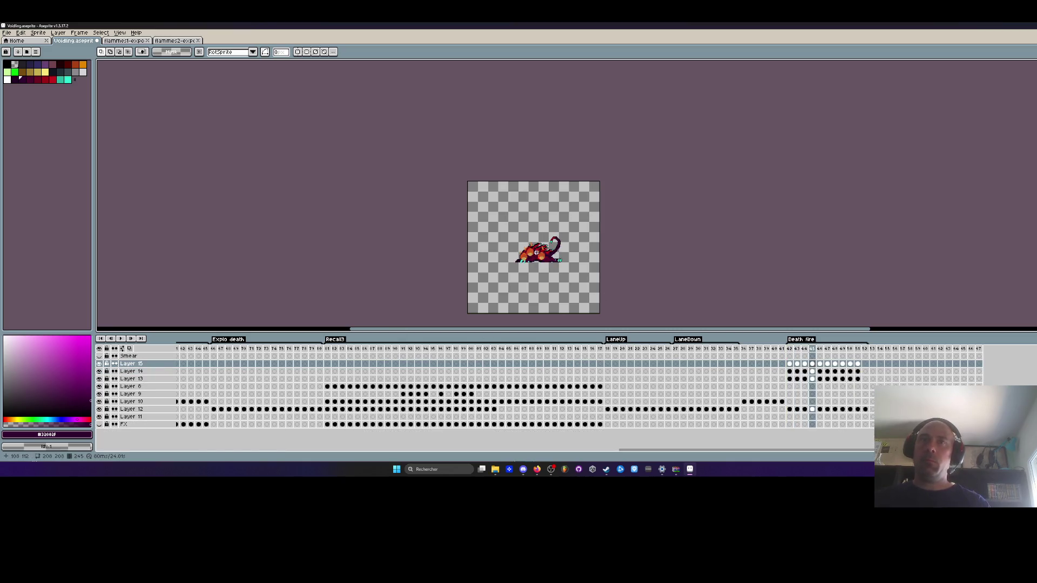
pyautogui.press('Left')
pyautogui.scroll(2, 536, 252)
pyautogui.press('Left')
pyautogui.press('Left')
pyautogui.press('Left')
pyautogui.press('Right')
pyautogui.press('Right')
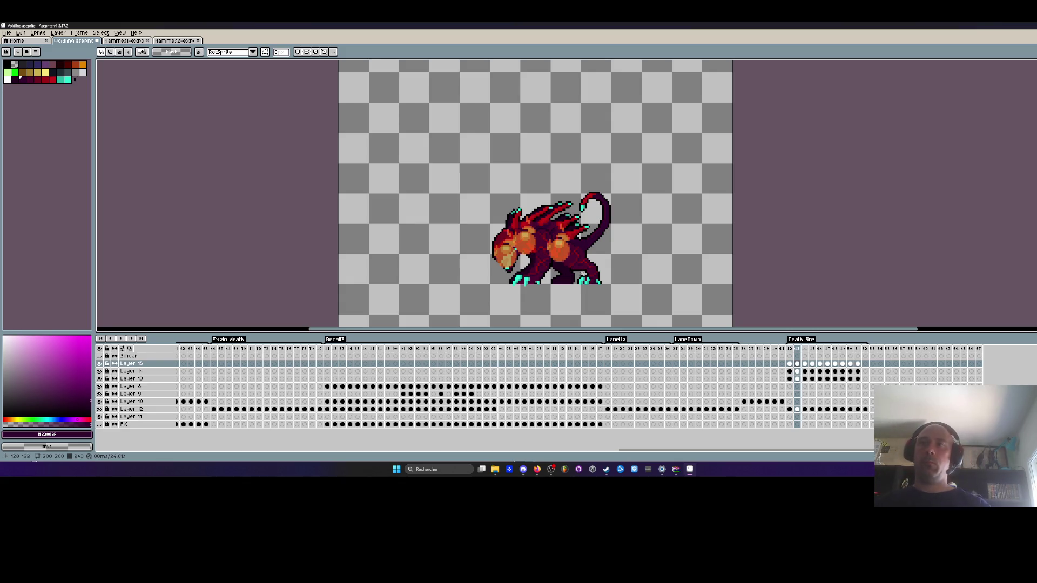
# Step back and forth through Death fire frames 242–244 to review them.
pyautogui.moveTo(857, 364); pyautogui.dragTo(793, 372)
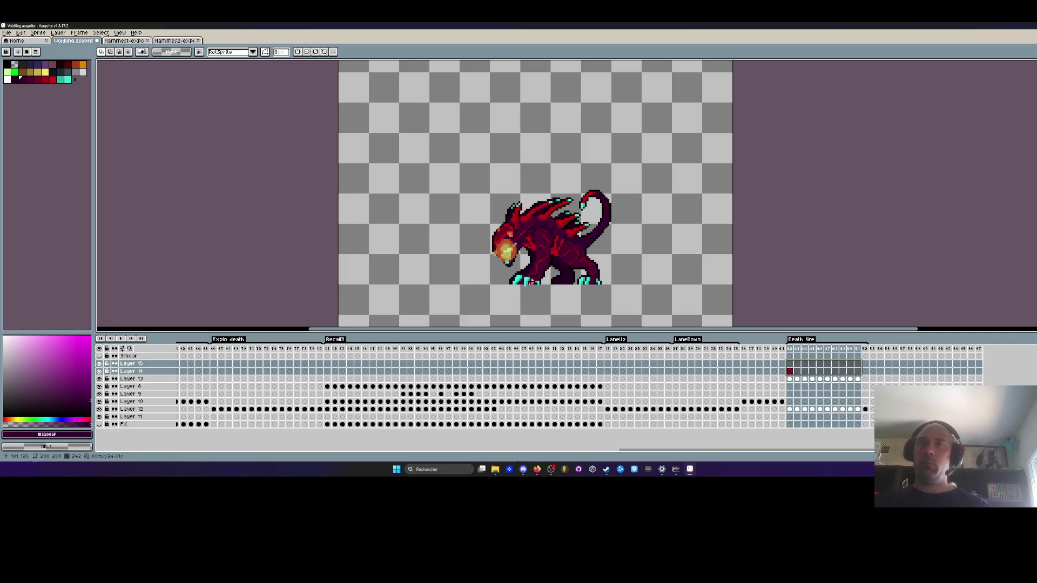
pyautogui.scroll(2, 522, 247)
pyautogui.press('Return')
pyautogui.press('Right')
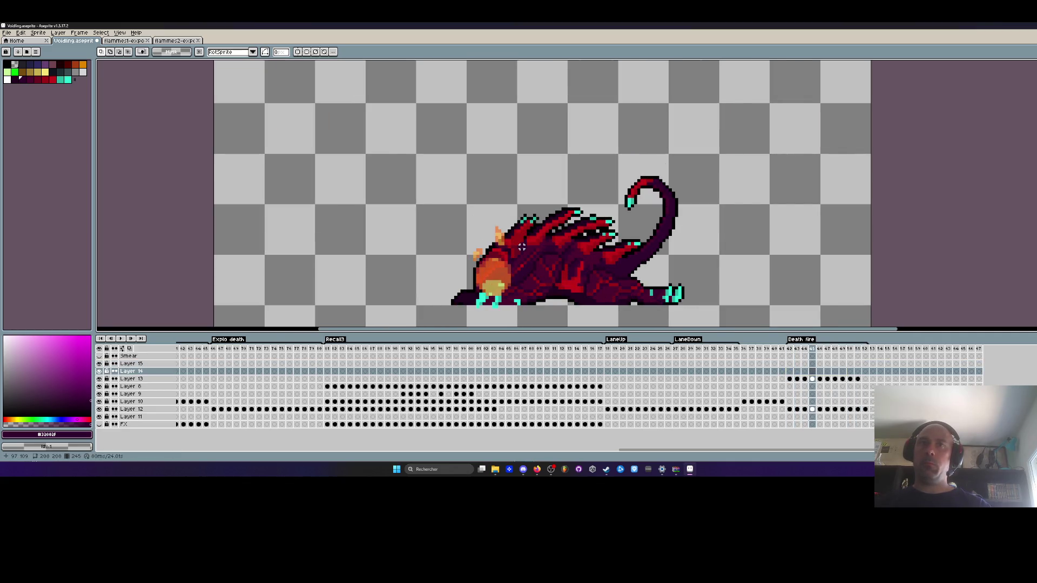
pyautogui.press('Left')
pyautogui.press('Left')
pyautogui.scroll(-1, 521, 247)
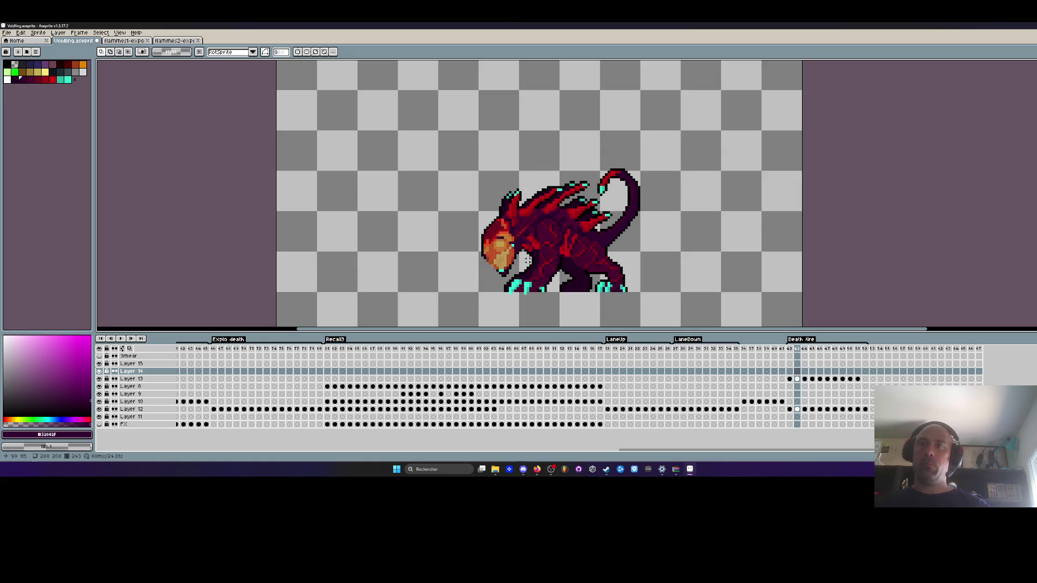
pyautogui.press('Left')
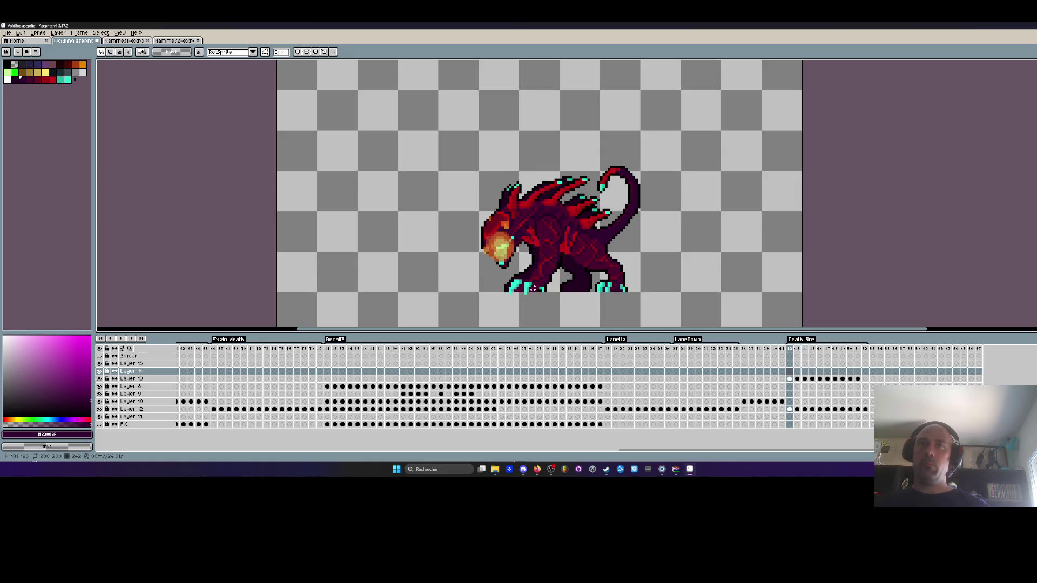
pyautogui.press('Right')
pyautogui.scroll(1, 519, 276)
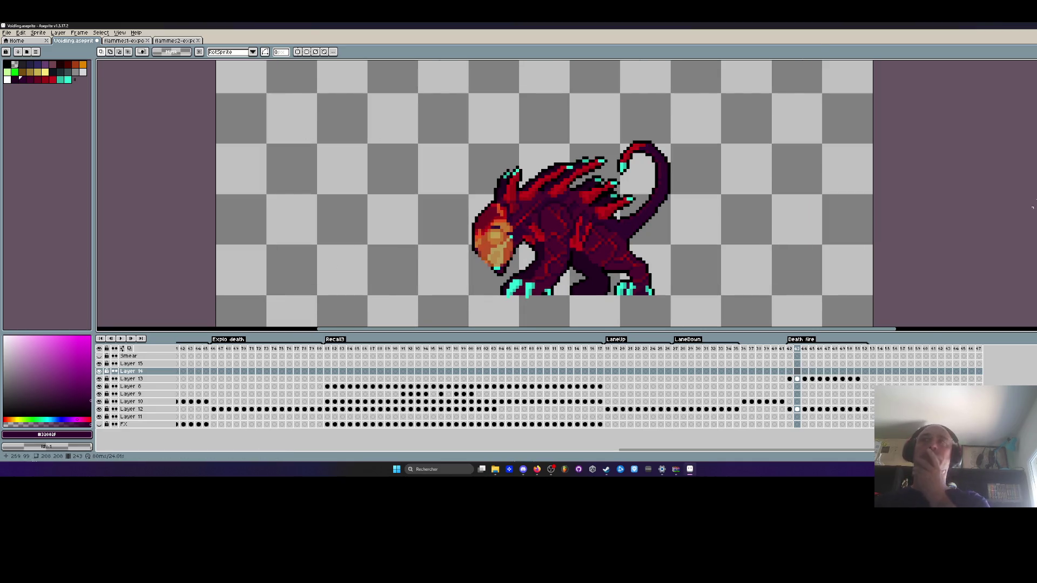
# Show the desktop, reposition the Aseprite window and icons, and open the fire GIF.
pyautogui.press('super+d')
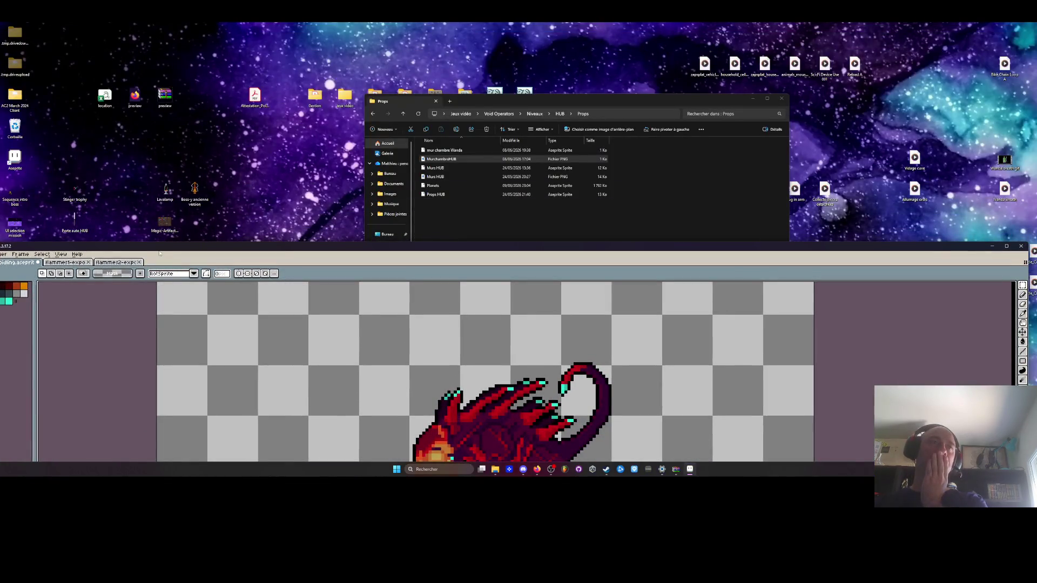
pyautogui.moveTo(160, 252); pyautogui.dragTo(354, 66)
pyautogui.moveTo(288, 64)
pyautogui.mouseDown()
pyautogui.moveTo(462, 426)
pyautogui.moveTo(352, 124)
pyautogui.mouseUp()
pyautogui.moveTo(121, 388)
pyautogui.mouseDown()
pyautogui.moveTo(200, 437)
pyautogui.moveTo(87, 263)
pyautogui.moveTo(77, 68)
pyautogui.mouseUp()
pyautogui.doubleClick(76, 67)
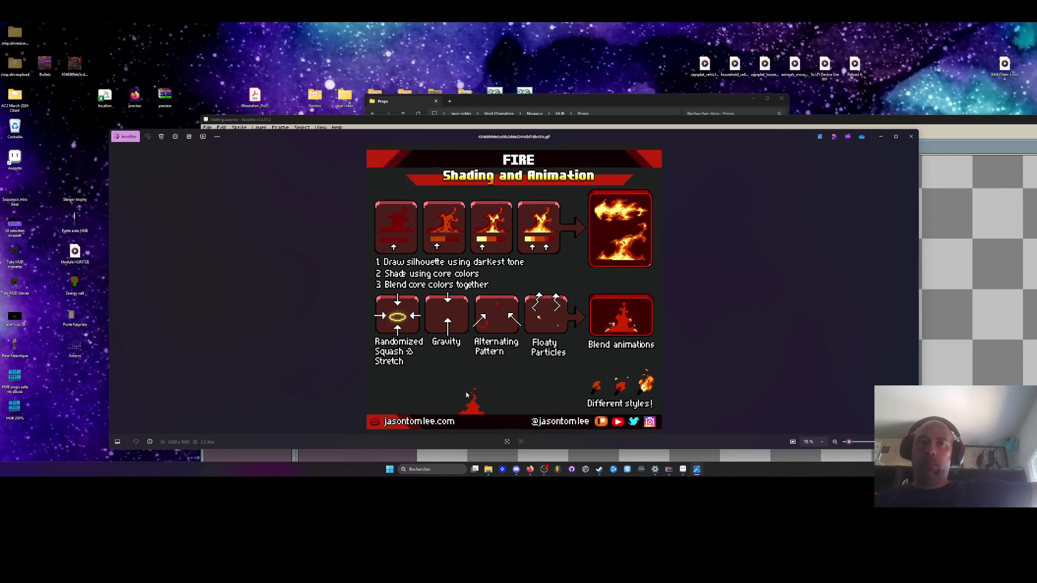
# Close the Photos viewer showing the FIRE Shading and Animation GIF.
pyautogui.press('Escape')
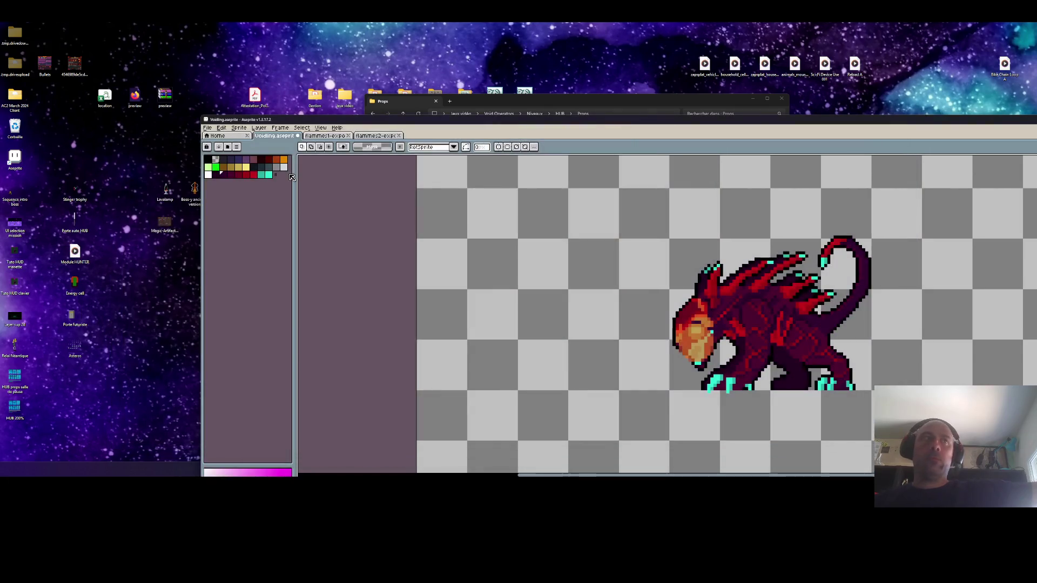
# Drop the fire GIF onto Aseprite to open it as a new sprite and adjust zoom.
pyautogui.moveTo(75, 63)
pyautogui.mouseDown()
pyautogui.moveTo(428, 257)
pyautogui.moveTo(738, 358)
pyautogui.mouseUp()
pyautogui.scroll(-3, 560, 171)
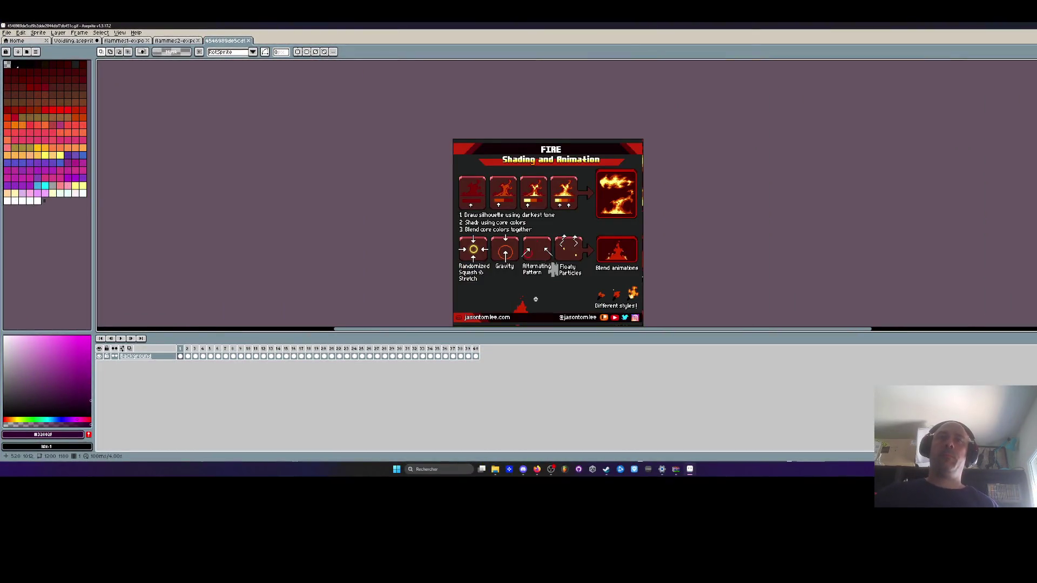
pyautogui.scroll(-1, 551, 268)
pyautogui.scroll(2, 506, 226)
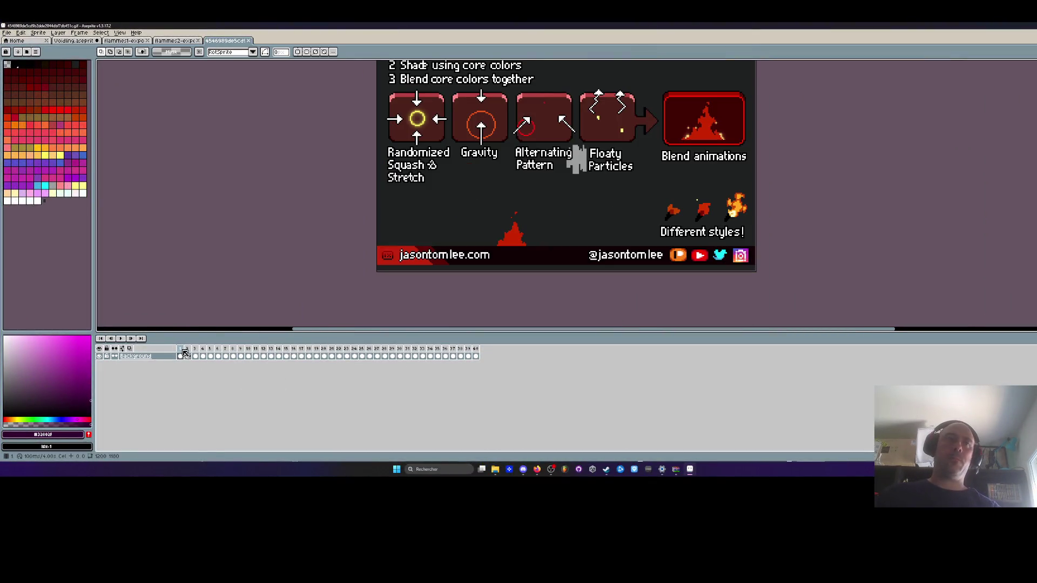
# Inspect frame ranges 1–30, 1–4, 34–39 and 28–31 of the 40-frame GIF.
pyautogui.moveTo(183, 352)
pyautogui.mouseDown()
pyautogui.moveTo(476, 352)
pyautogui.moveTo(453, 353)
pyautogui.mouseUp()
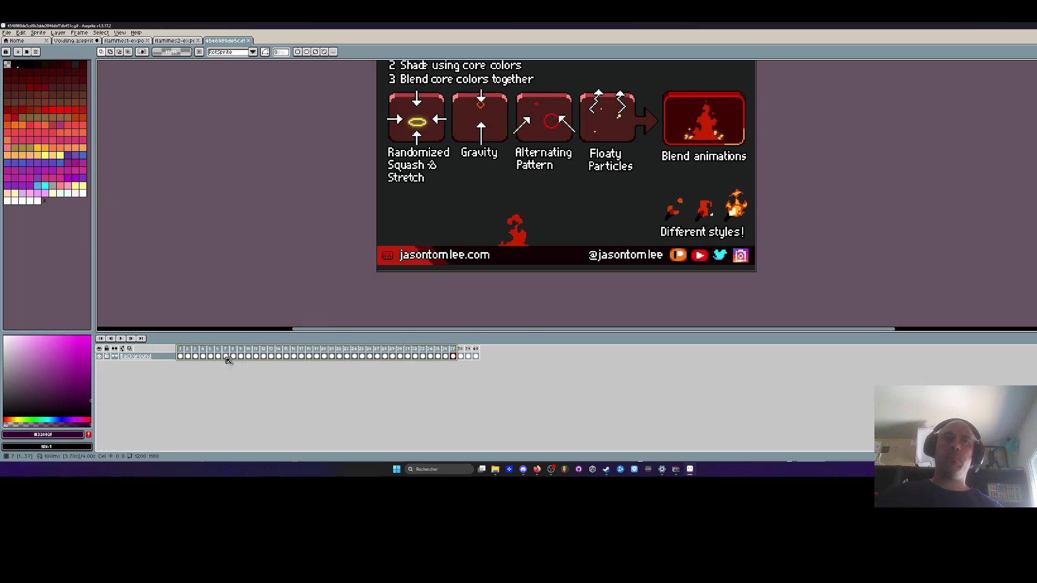
pyautogui.click(181, 354)
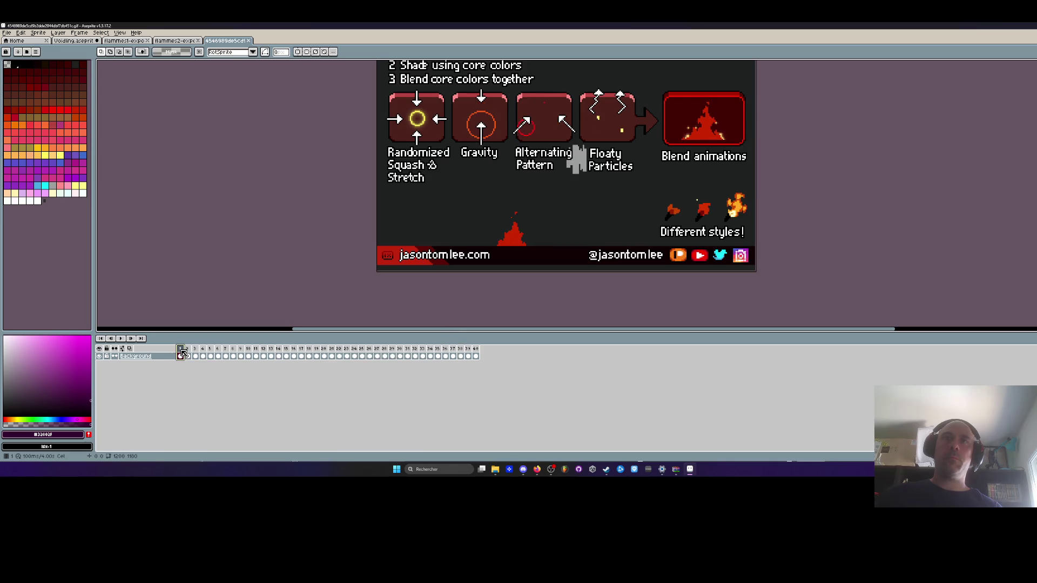
pyautogui.click(476, 354)
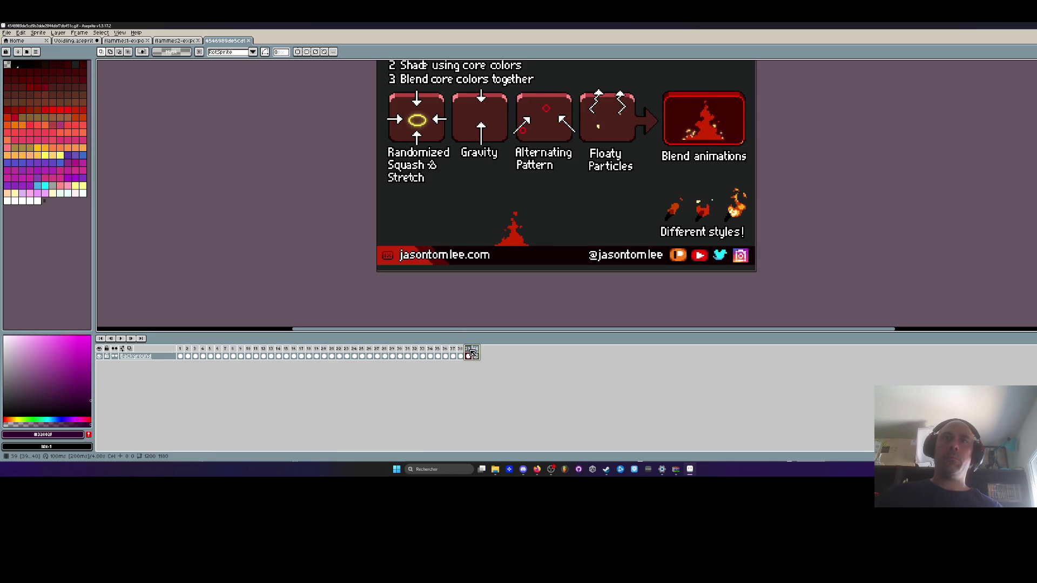
pyautogui.moveTo(181, 356); pyautogui.dragTo(204, 355)
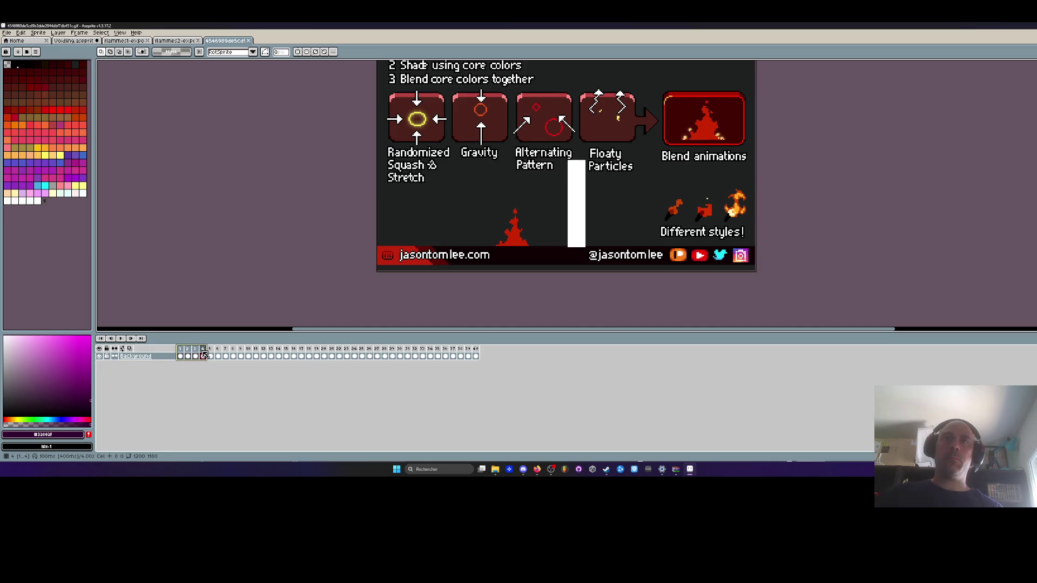
pyautogui.moveTo(430, 355); pyautogui.dragTo(476, 352)
pyautogui.moveTo(410, 353)
pyautogui.mouseDown()
pyautogui.moveTo(173, 352)
pyautogui.moveTo(213, 359)
pyautogui.mouseUp()
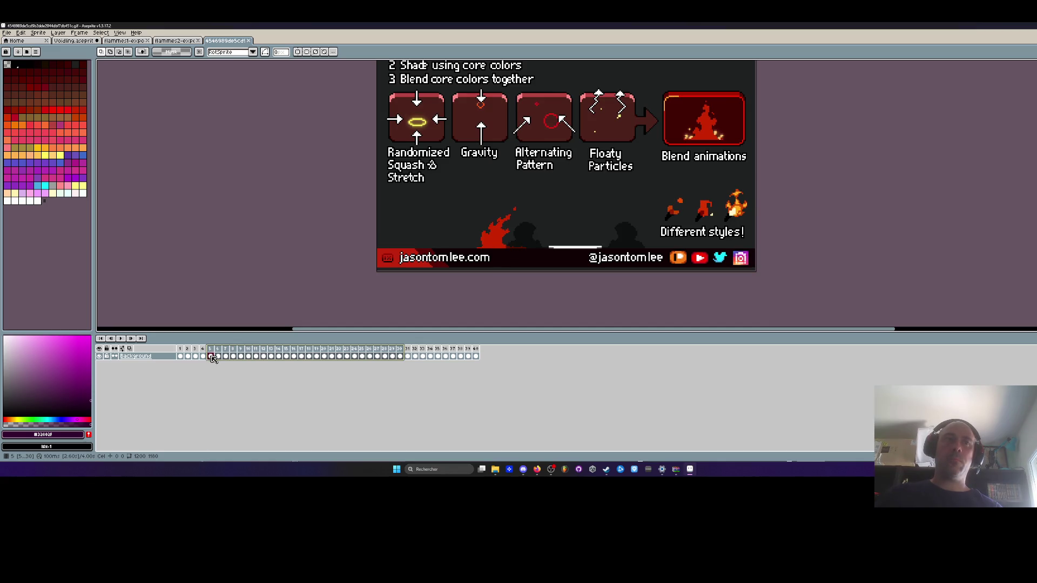
# Delete frames 5–30, play the 14-frame fire loop from frame 1, then restore the window.
pyautogui.press('Delete')
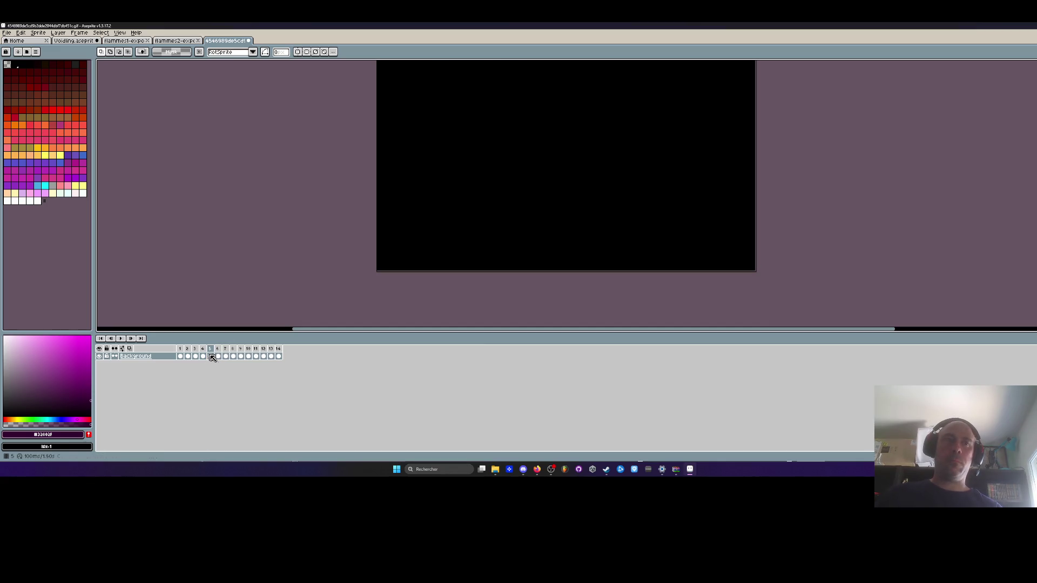
pyautogui.click(180, 352)
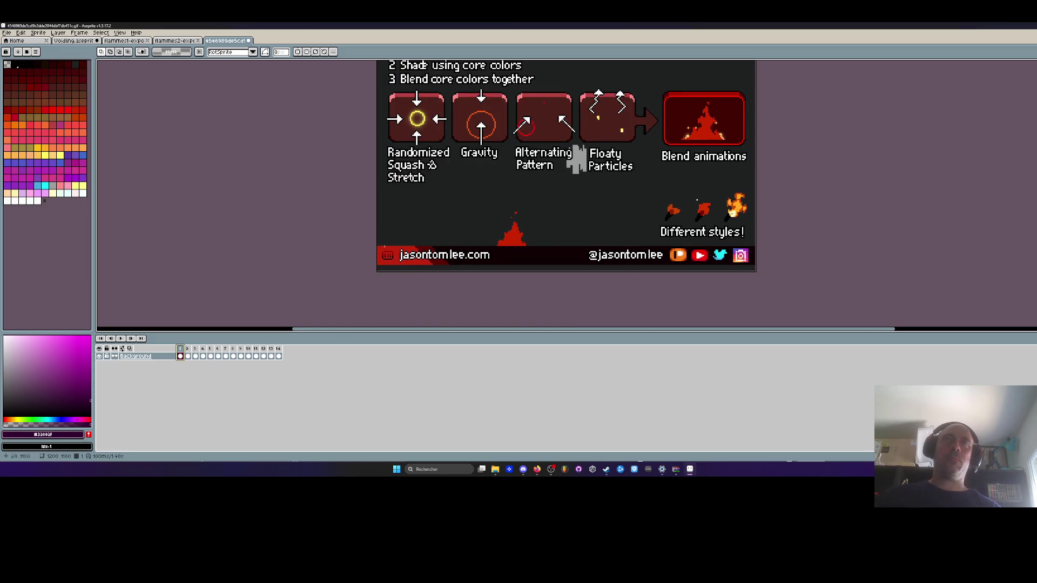
pyautogui.scroll(-1, 464, 218)
pyautogui.press('Return')
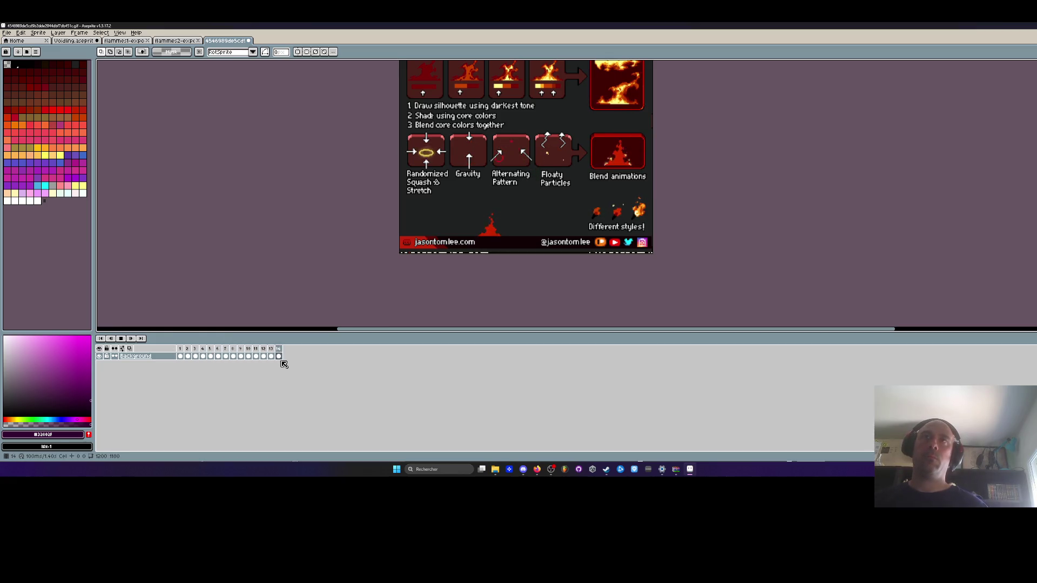
pyautogui.scroll(1, 359, 324)
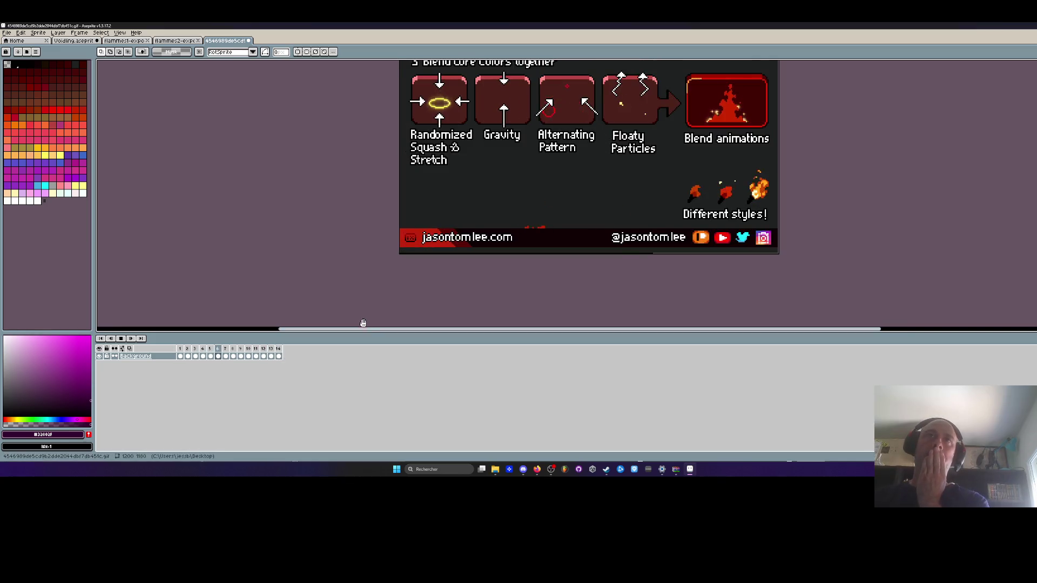
pyautogui.scroll(-2, 366, 319)
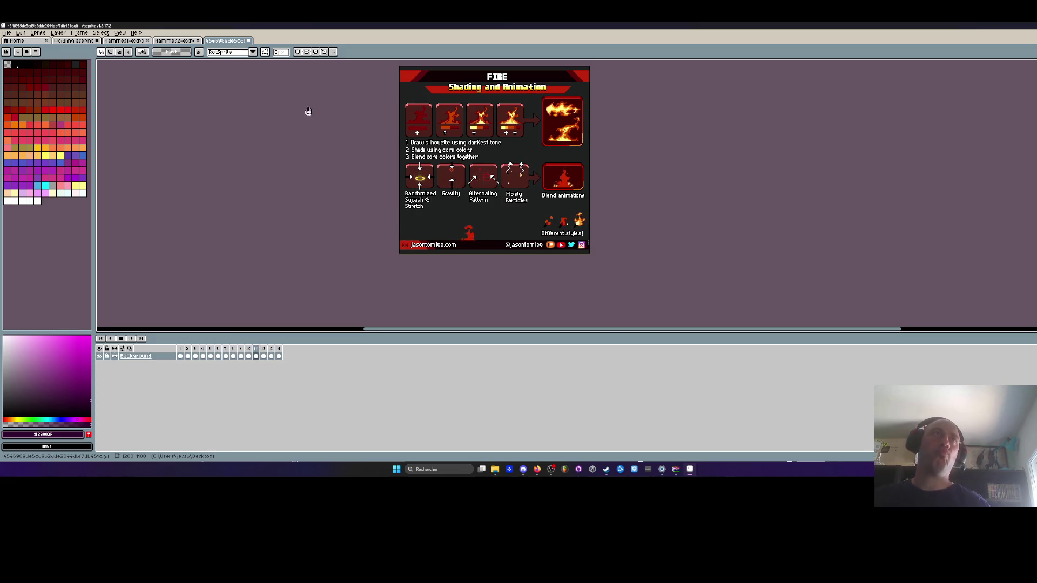
pyautogui.click(1015, 25)
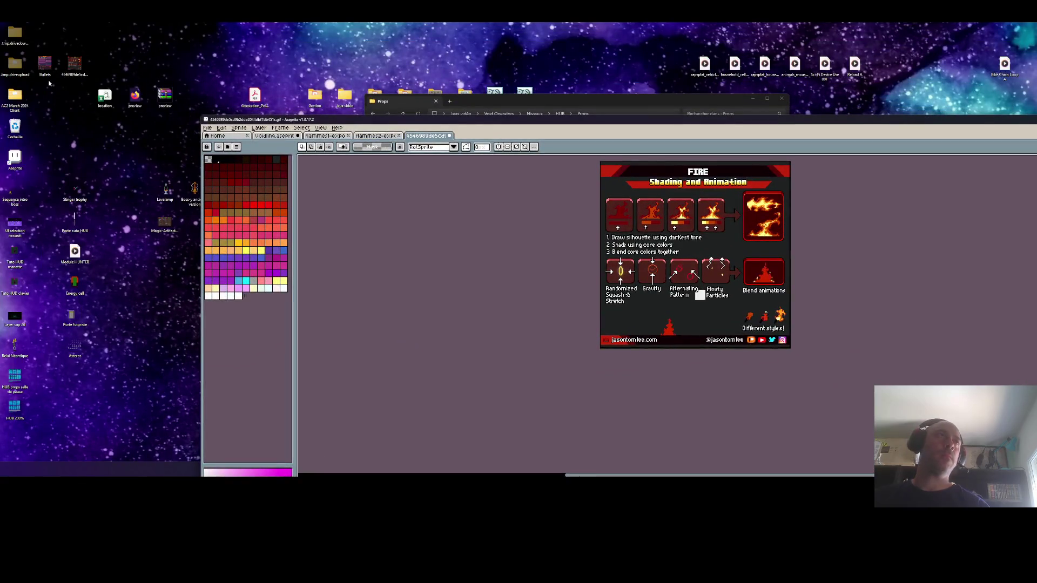
# Open Bullets.gif in Photos, close it, and drag Aseprite back to full screen.
pyautogui.doubleClick(39, 65)
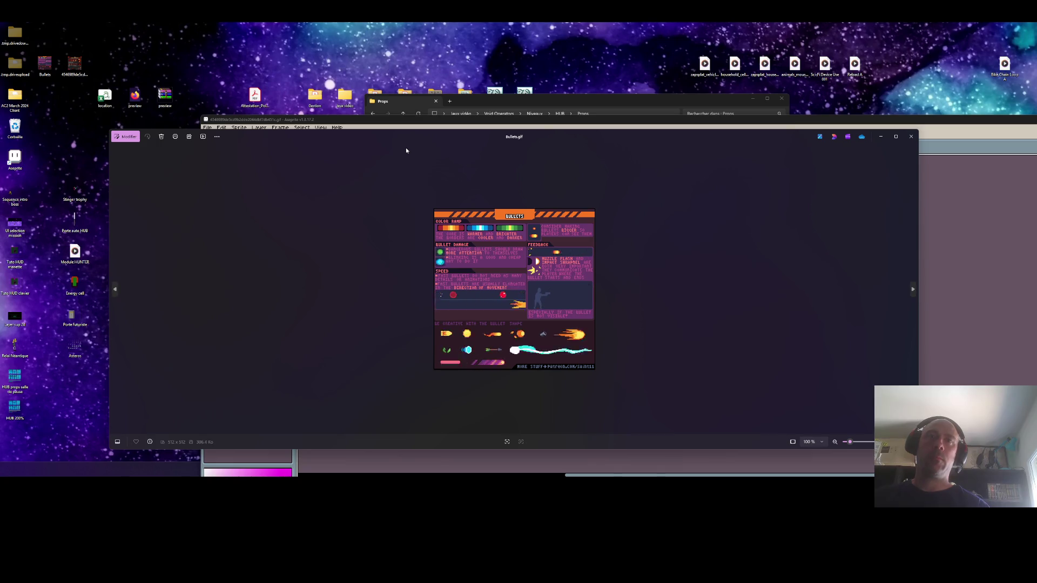
pyautogui.click(911, 136)
pyautogui.moveTo(856, 121)
pyautogui.mouseDown()
pyautogui.moveTo(775, 69)
pyautogui.moveTo(543, 22)
pyautogui.moveTo(543, 4)
pyautogui.mouseUp()
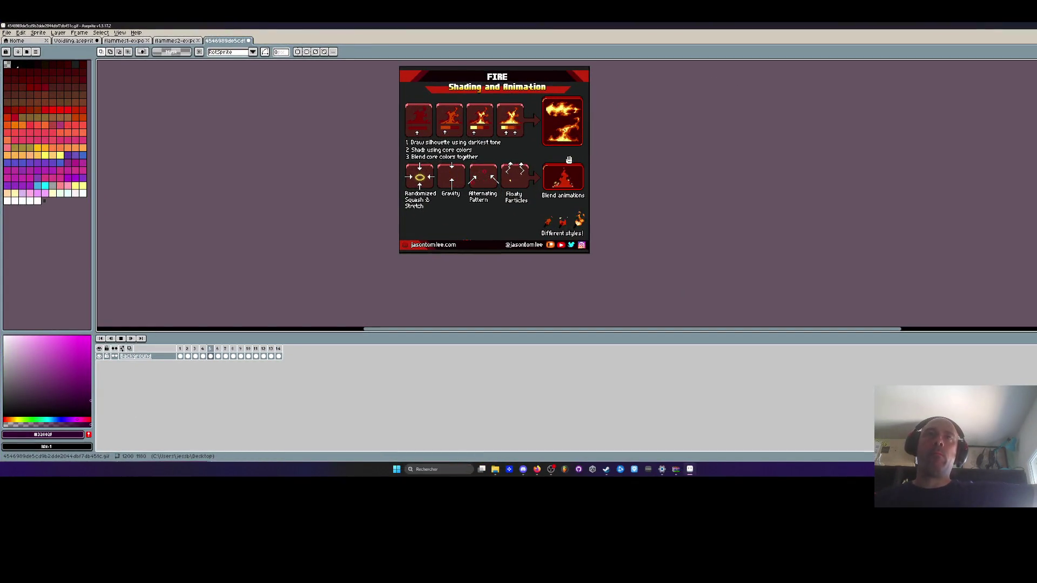
# Zoom and pan across the FIRE image, then switch to the flammes2-export sprite.
pyautogui.scroll(1, 500, 187)
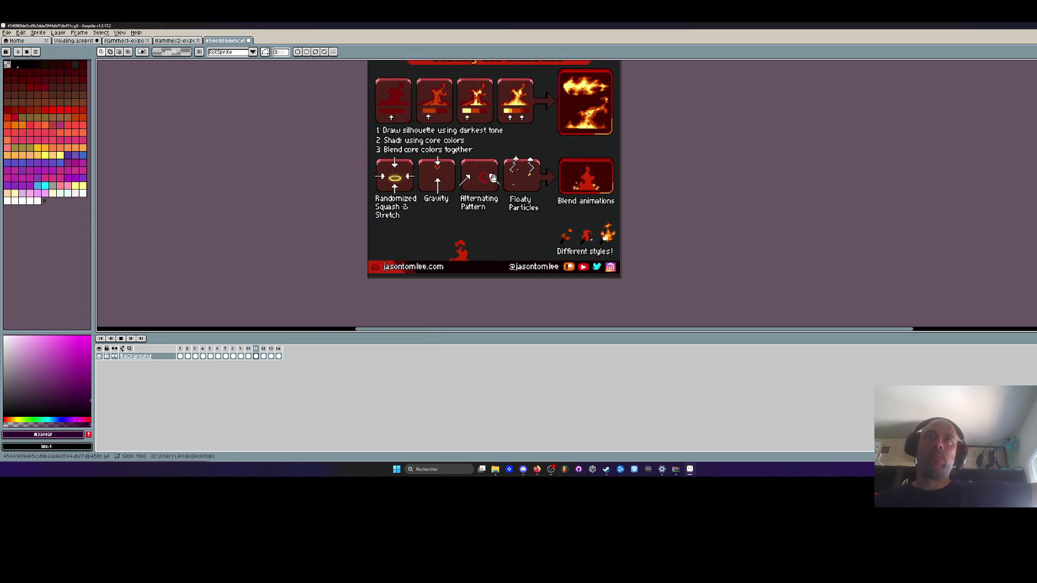
pyautogui.moveTo(520, 144); pyautogui.dragTo(518, 173)
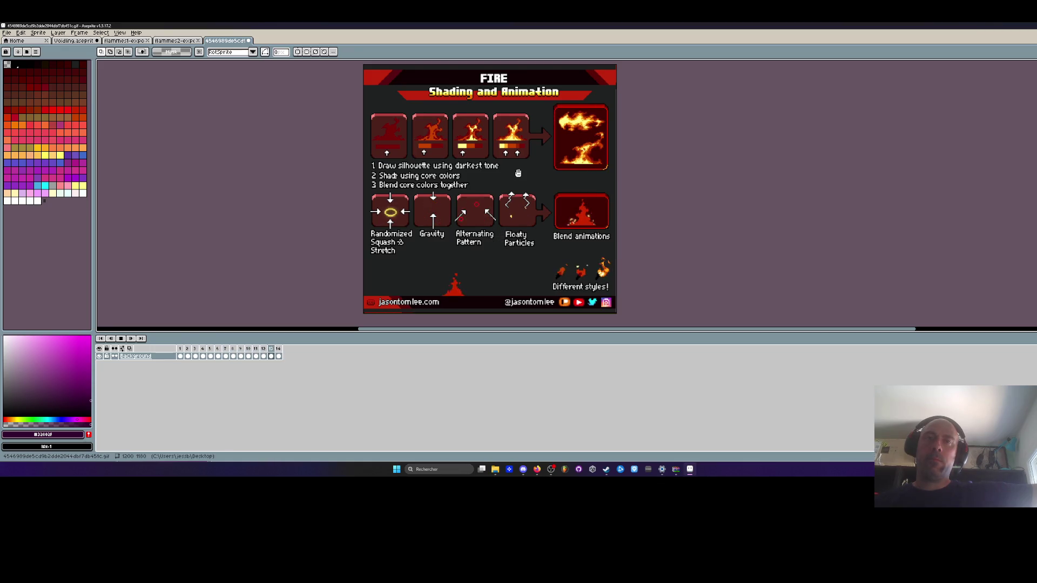
pyautogui.click(174, 40)
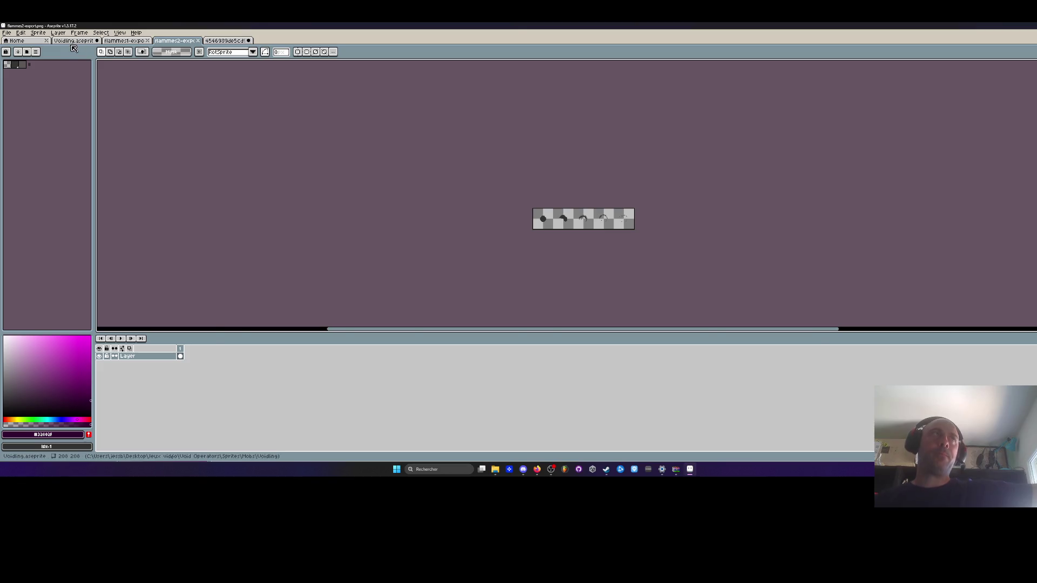
# Play Voidling's Death fire animation, then go back to the FIRE reference gif.
pyautogui.click(73, 40)
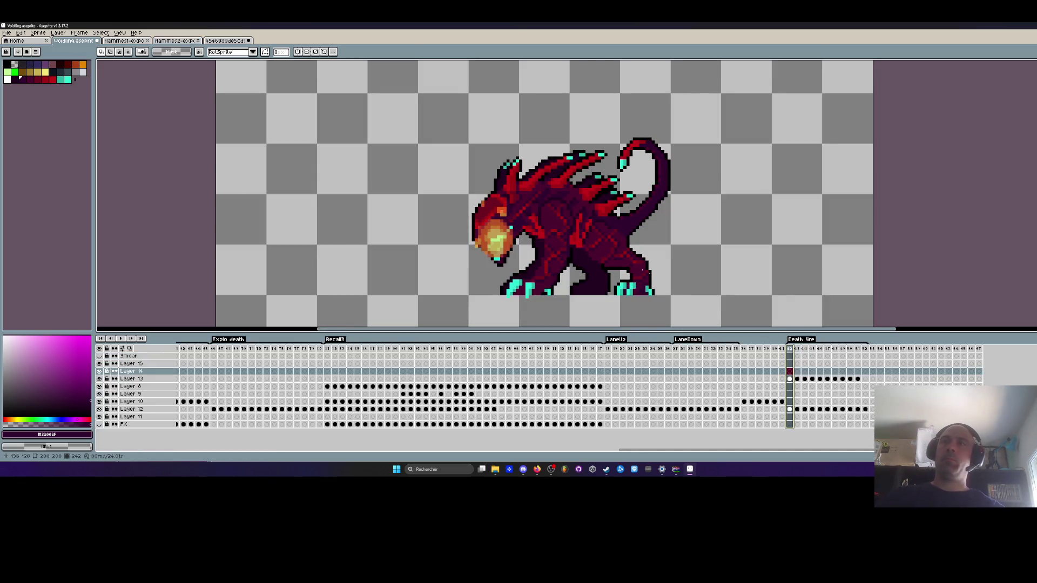
pyautogui.press('Return')
pyautogui.scroll(-1, 572, 228)
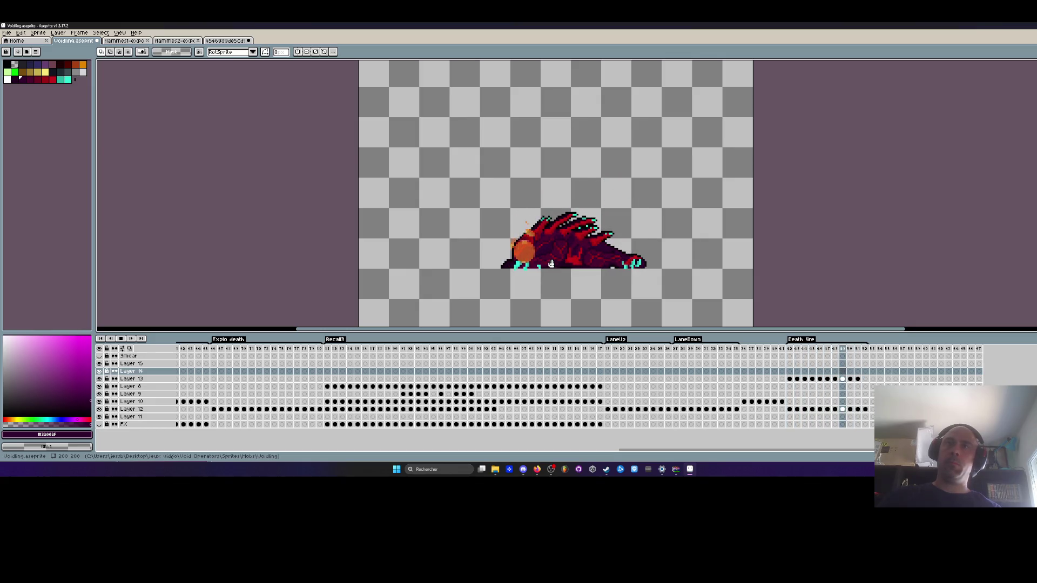
pyautogui.click(226, 40)
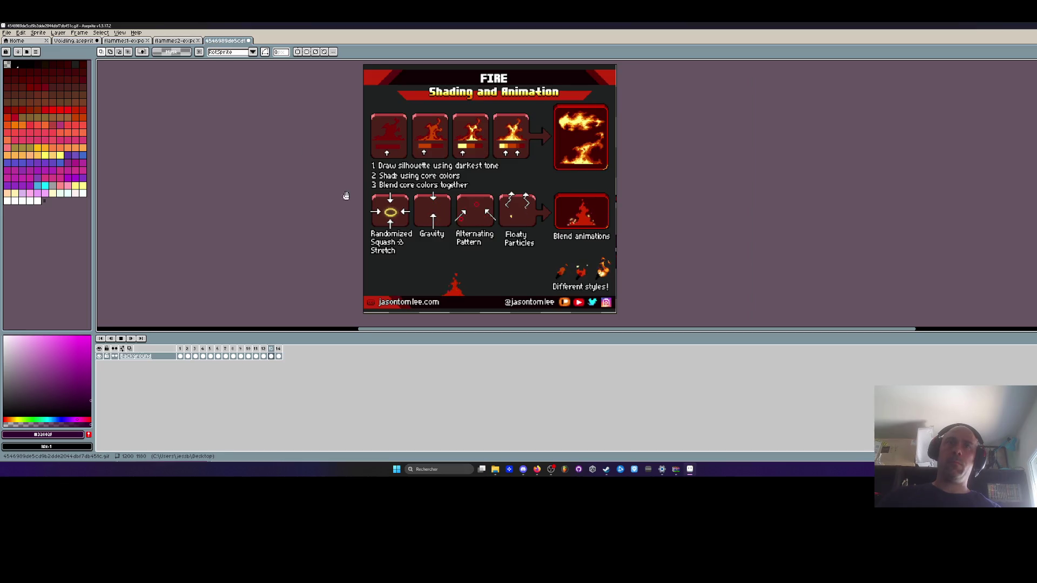
# Select the small flame across frames 1–14 of the FIRE reference and copy it.
pyautogui.scroll(1, 452, 298)
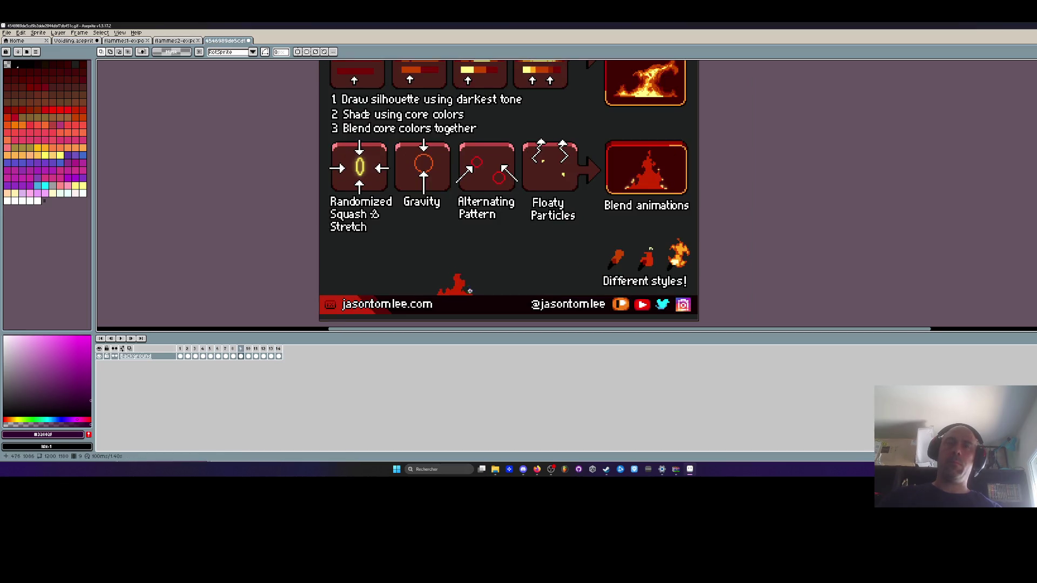
pyautogui.moveTo(398, 241); pyautogui.dragTo(500, 301)
pyautogui.moveTo(414, 220)
pyautogui.mouseDown()
pyautogui.moveTo(405, 231)
pyautogui.moveTo(492, 309)
pyautogui.moveTo(506, 308)
pyautogui.mouseUp()
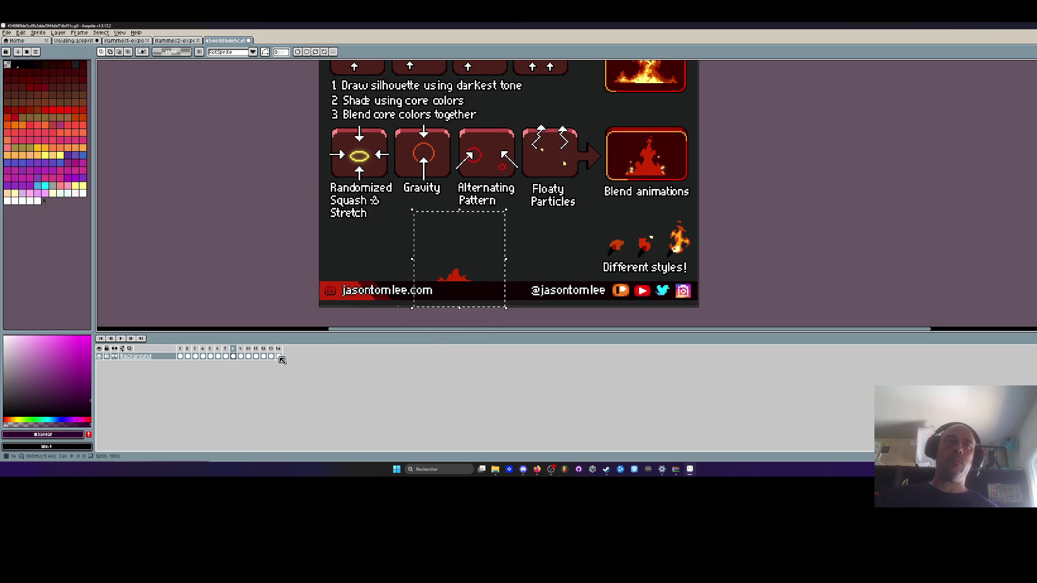
pyautogui.moveTo(278, 356); pyautogui.dragTo(180, 357)
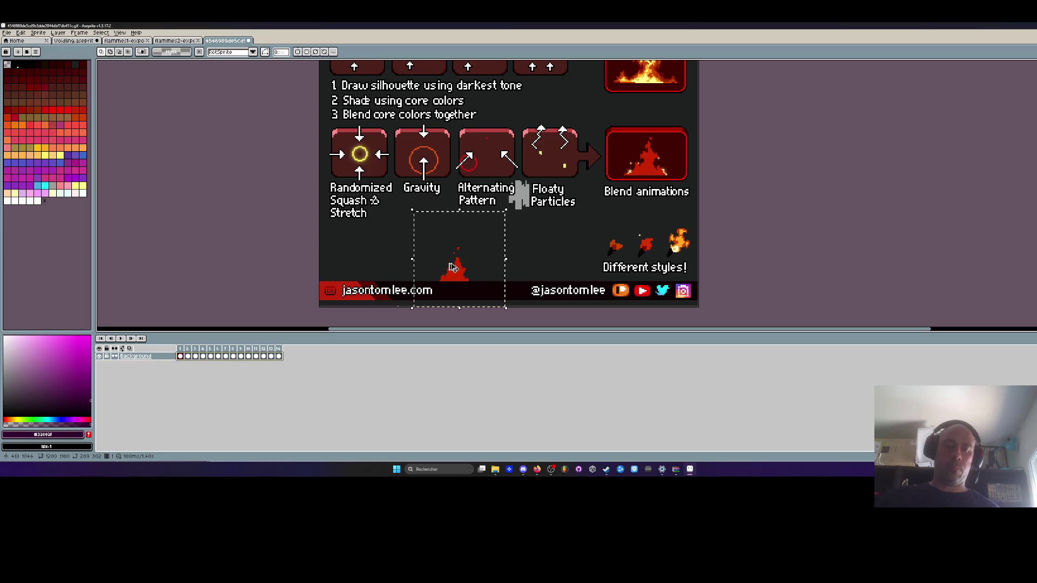
pyautogui.hotkey('alt', 'f')
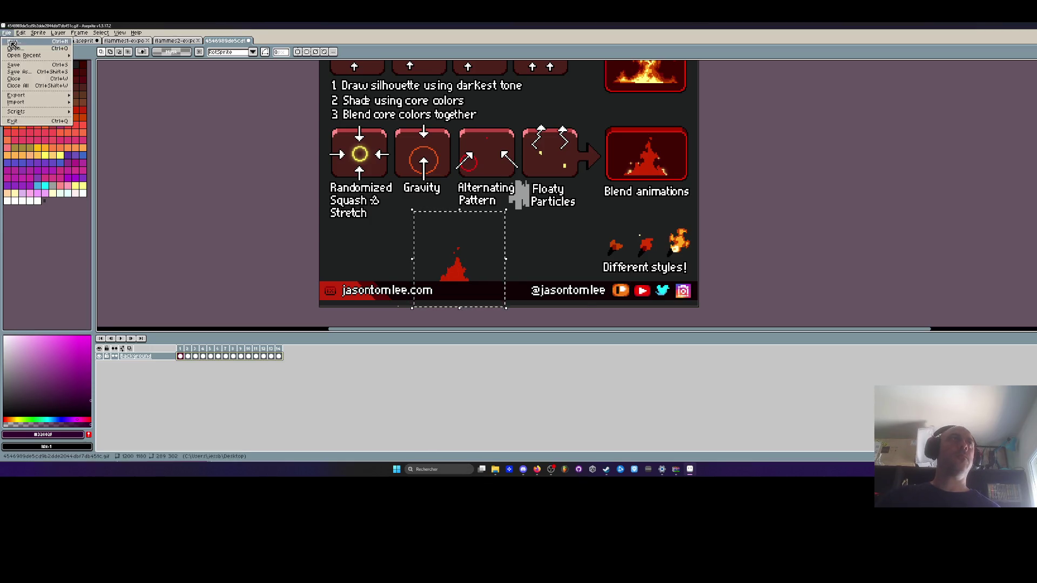
# Create a new empty sprite and paste the 14 copied fire frames into it.
pyautogui.press('n')
pyautogui.press('Return')
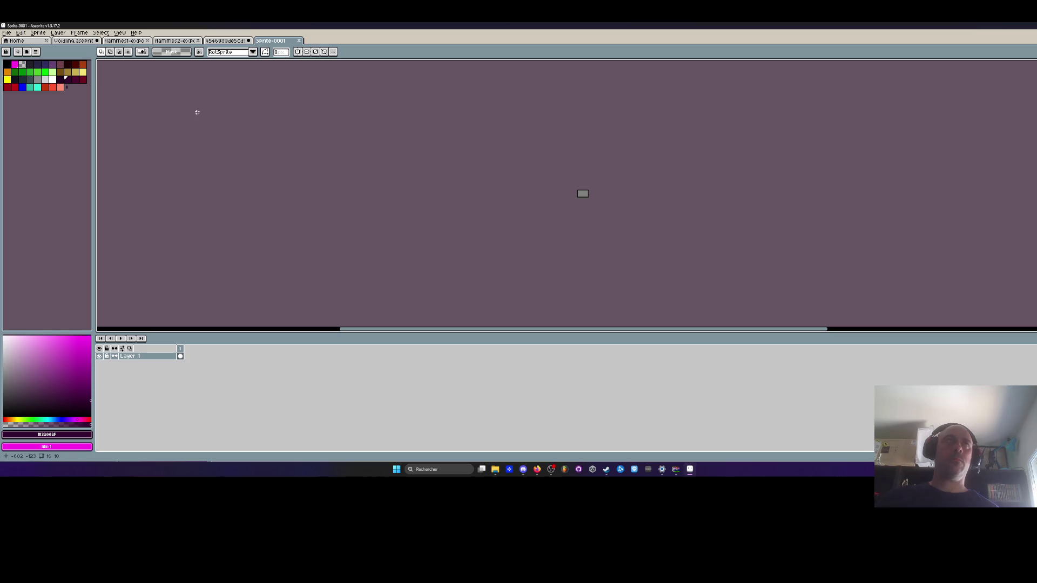
pyautogui.hotkey('ctrl', 'shift', 'Tab')
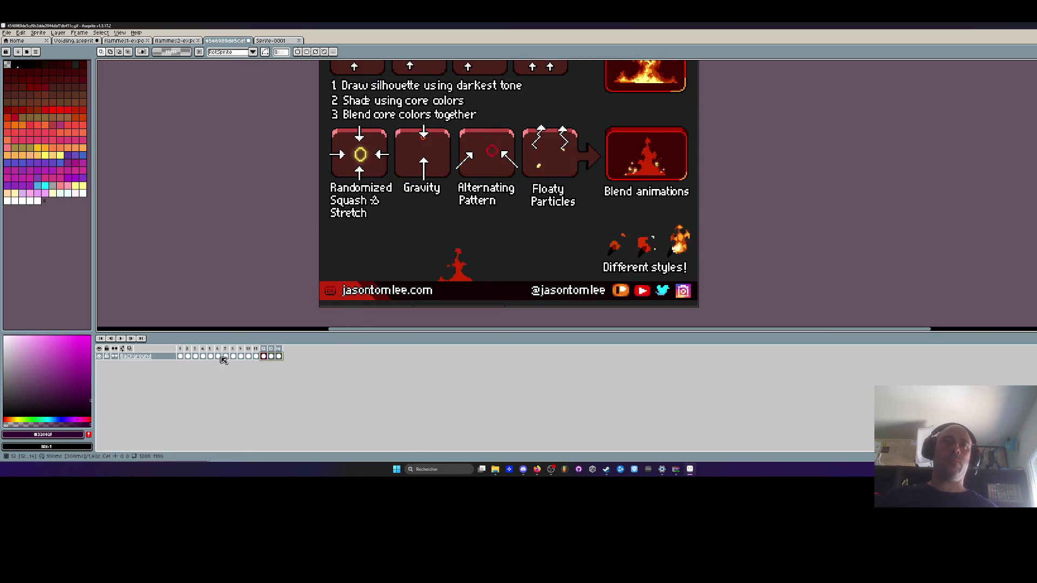
pyautogui.hotkey('ctrl', 'Tab')
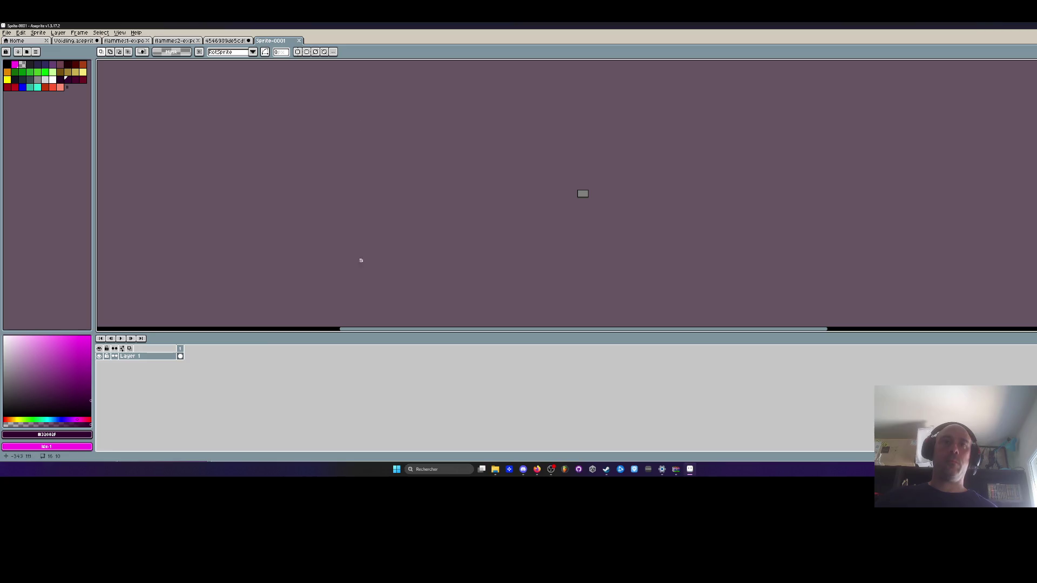
pyautogui.hotkey('ctrl', 'v')
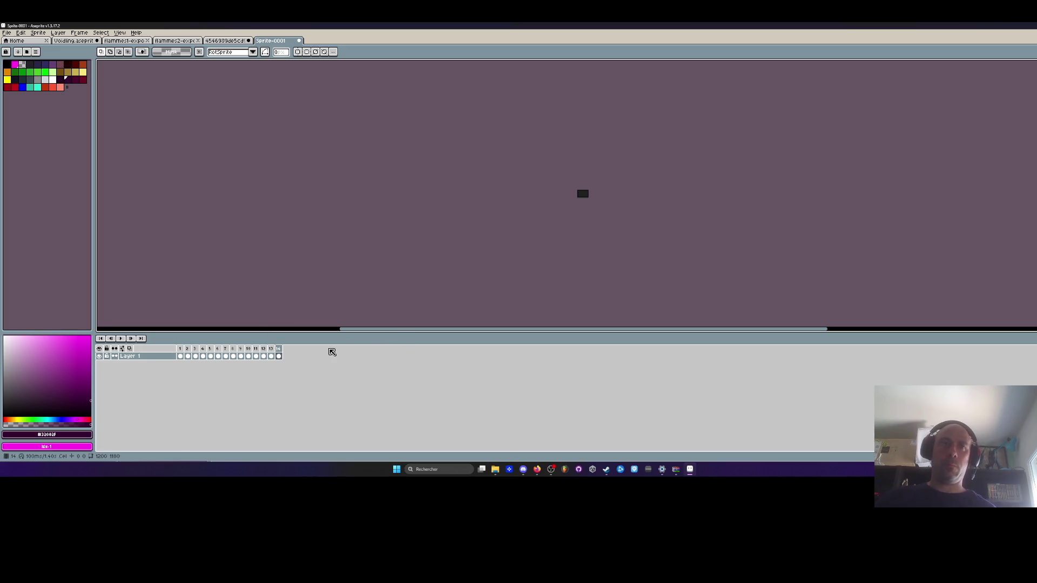
# Resize the canvas to 408×240, then enlarge it to 3160×2080.
pyautogui.hotkey('ctrl', 'alt', 'c')
pyautogui.moveTo(591, 199); pyautogui.dragTo(839, 345)
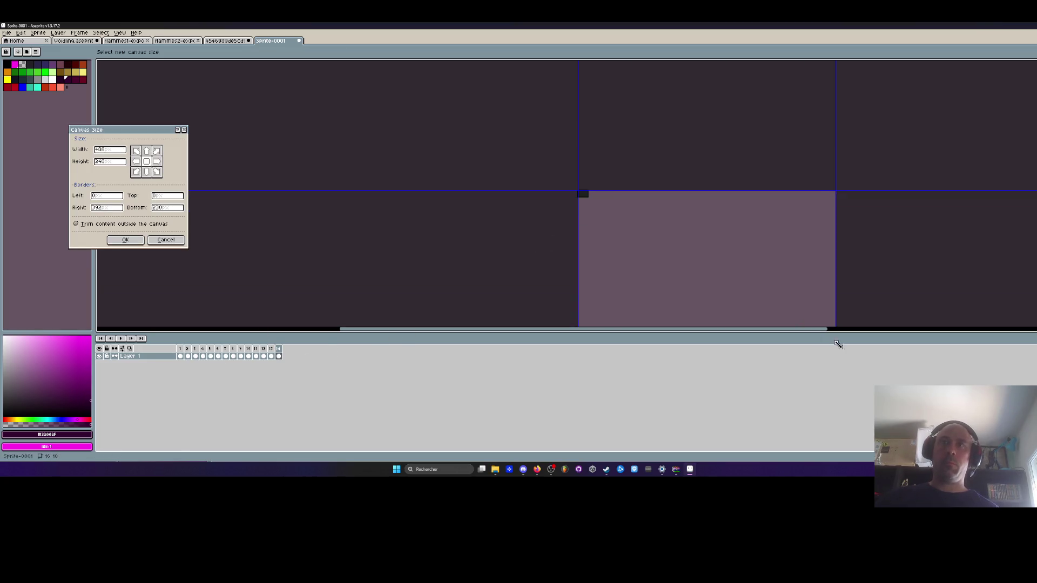
pyautogui.click(125, 239)
pyautogui.scroll(-4, 409, 208)
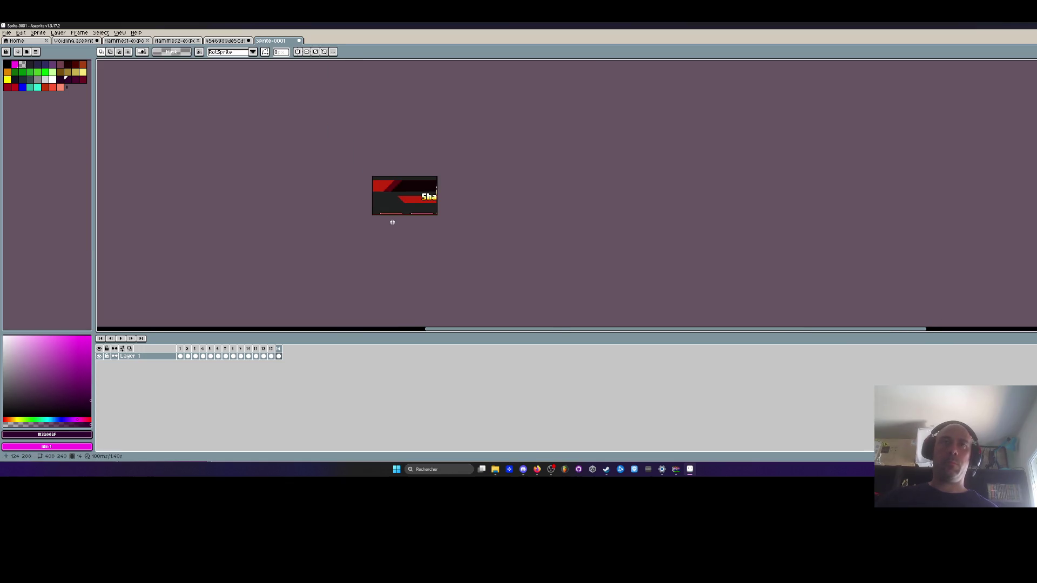
pyautogui.hotkey('ctrl', 'alt', 'c')
pyautogui.moveTo(416, 215); pyautogui.dragTo(635, 363)
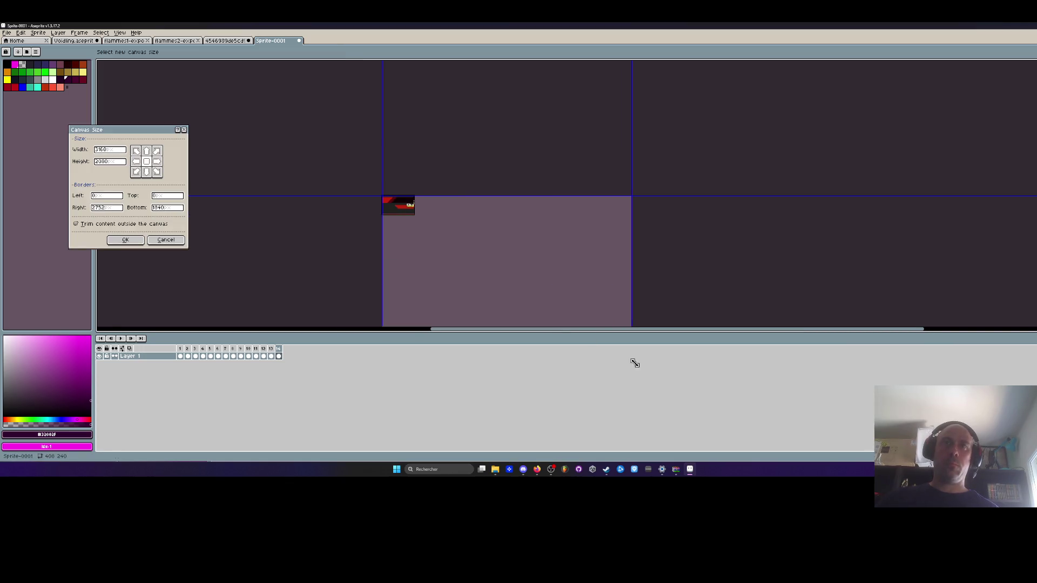
pyautogui.click(122, 241)
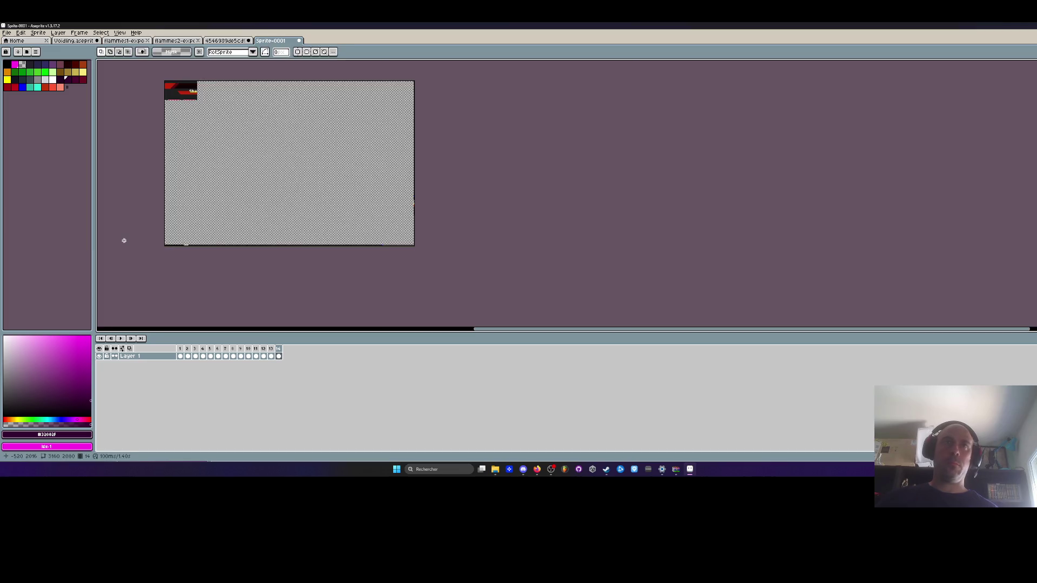
# Select all 14 frames and the reference image area, then apply a first transform to it.
pyautogui.moveTo(183, 357); pyautogui.dragTo(322, 371)
pyautogui.click(180, 356)
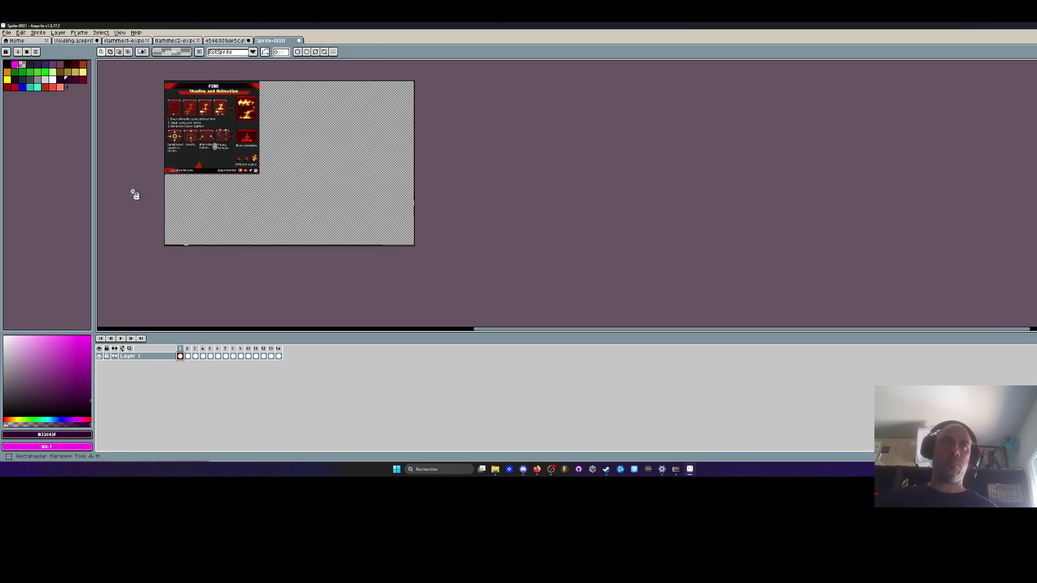
pyautogui.moveTo(135, 195); pyautogui.dragTo(215, 259)
pyautogui.moveTo(415, 263); pyautogui.dragTo(243, 144)
pyautogui.moveTo(180, 356); pyautogui.dragTo(277, 356)
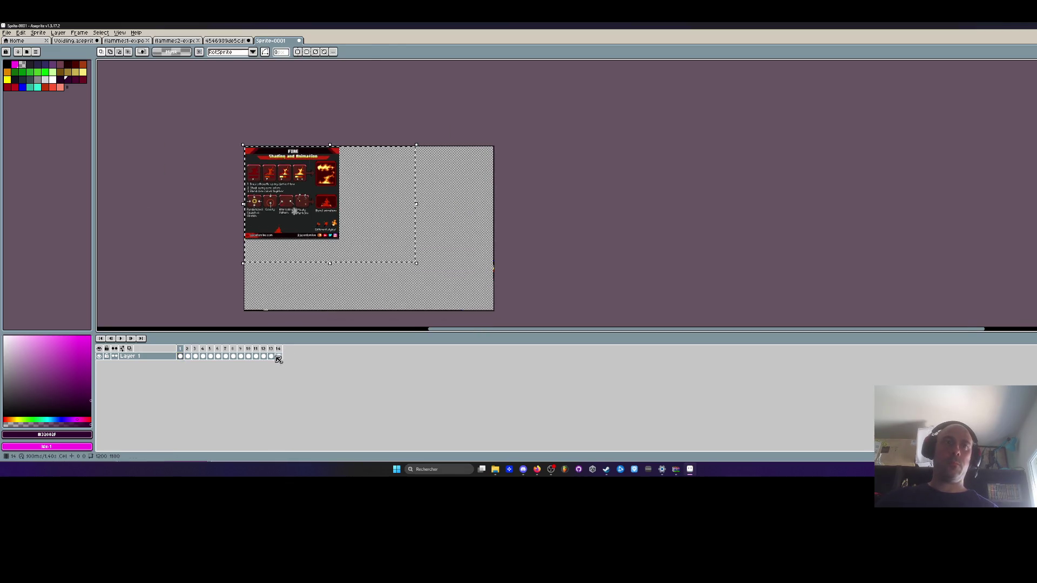
pyautogui.click(419, 268)
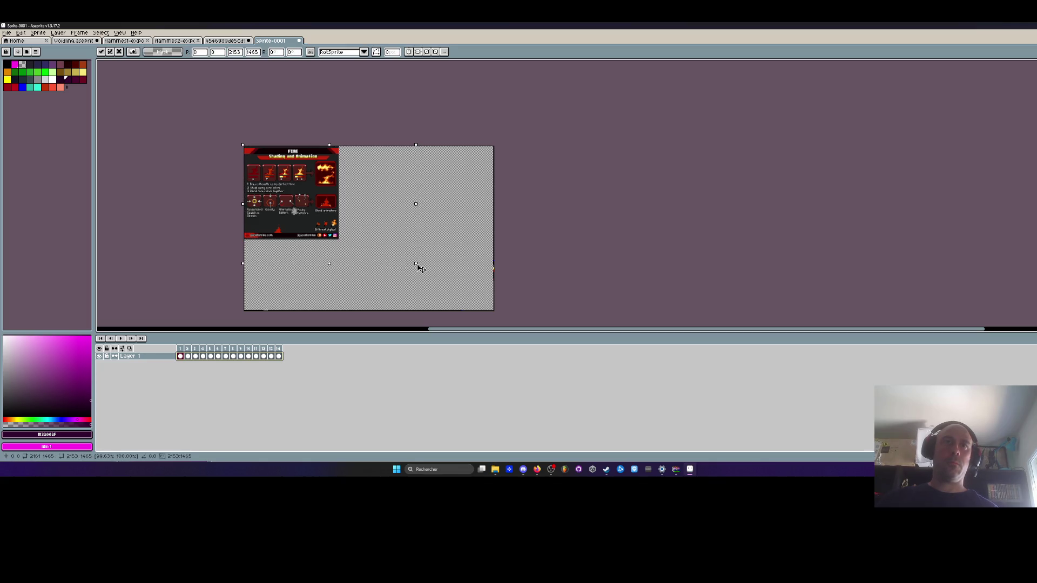
pyautogui.scroll(1, 316, 207)
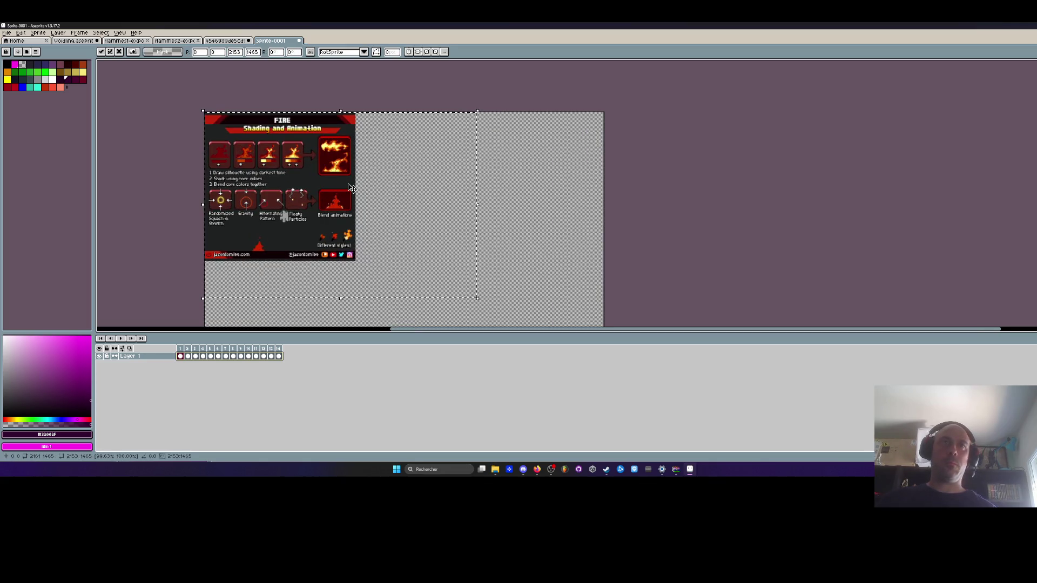
pyautogui.click(132, 212)
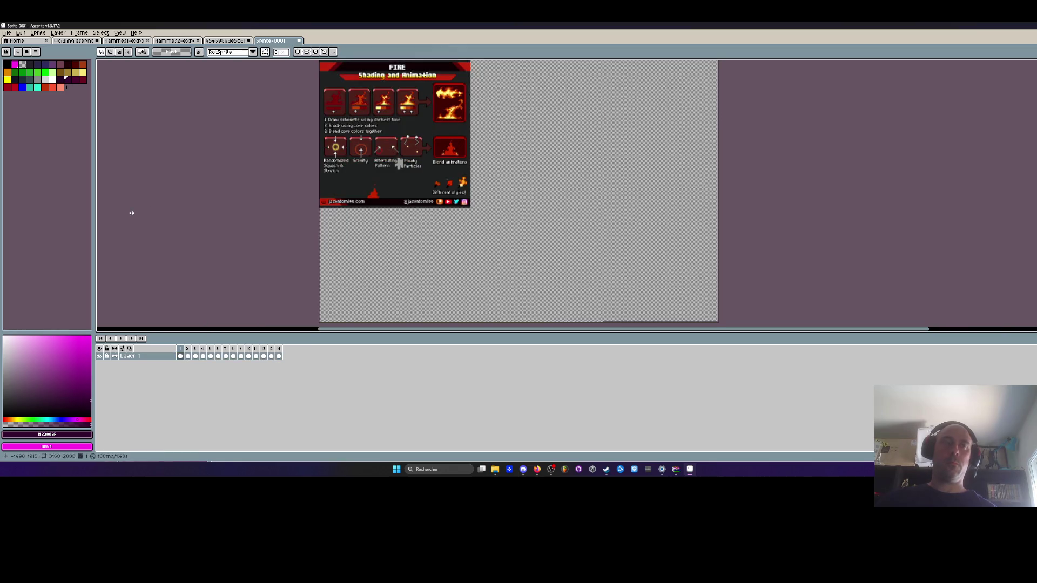
# Select the reference image at the canvas's left, scale it down and commit.
pyautogui.scroll(2, 314, 231)
pyautogui.scroll(1, 318, 227)
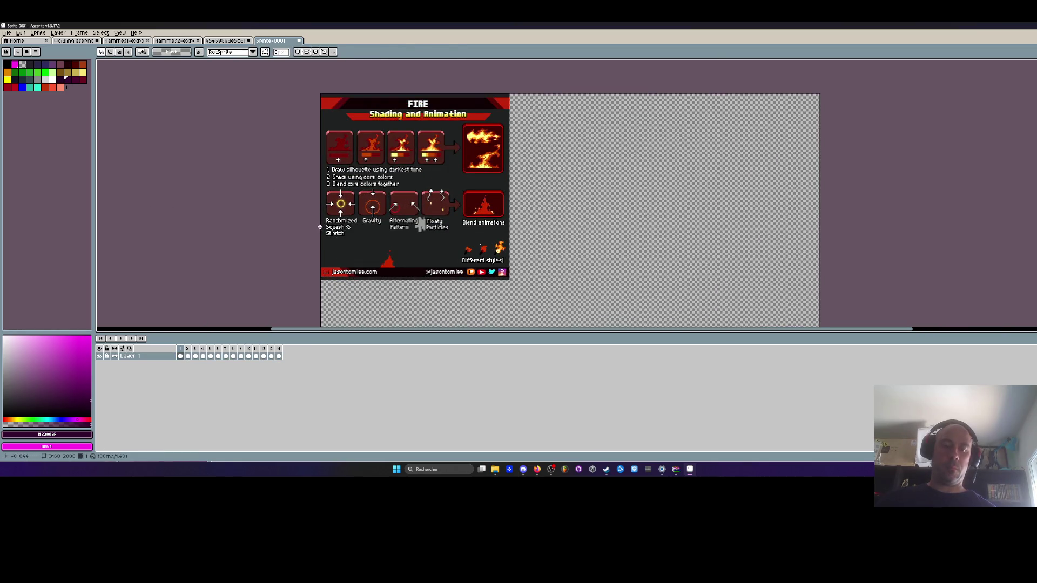
pyautogui.scroll(-1, 337, 200)
pyautogui.moveTo(324, 124); pyautogui.dragTo(522, 299)
pyautogui.scroll(3, 486, 270)
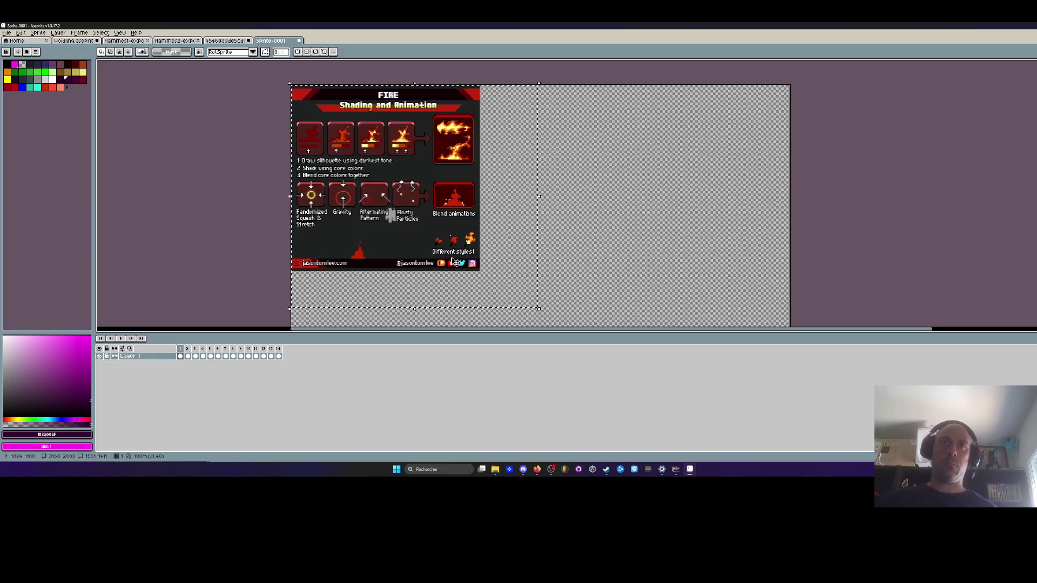
pyautogui.scroll(-1, 550, 312)
pyautogui.moveTo(570, 321)
pyautogui.mouseDown()
pyautogui.moveTo(458, 207)
pyautogui.moveTo(312, 92)
pyautogui.moveTo(264, 86)
pyautogui.mouseUp()
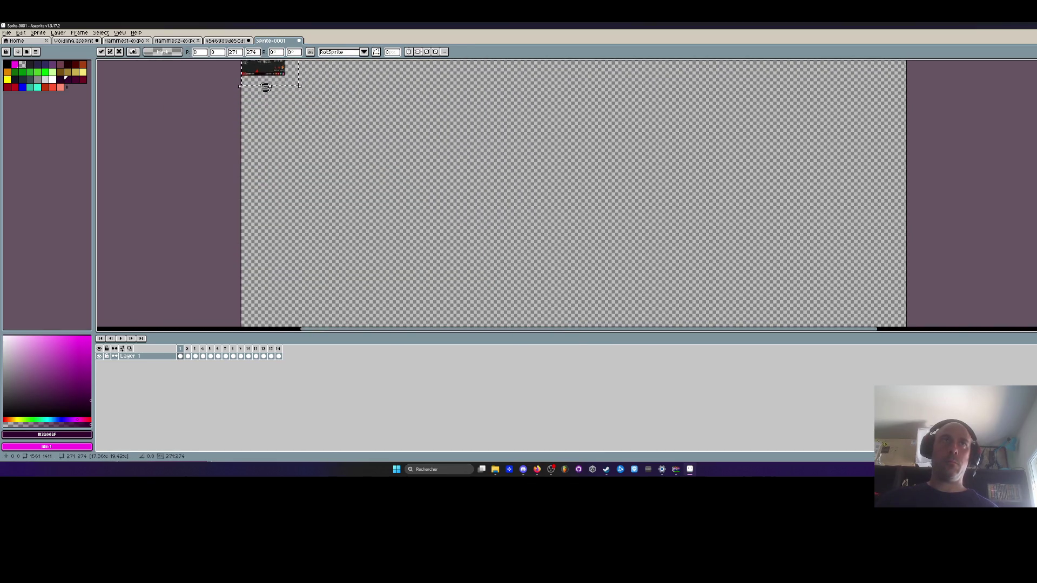
pyautogui.scroll(-1, 246, 73)
pyautogui.scroll(4, 236, 92)
pyautogui.scroll(1, 236, 92)
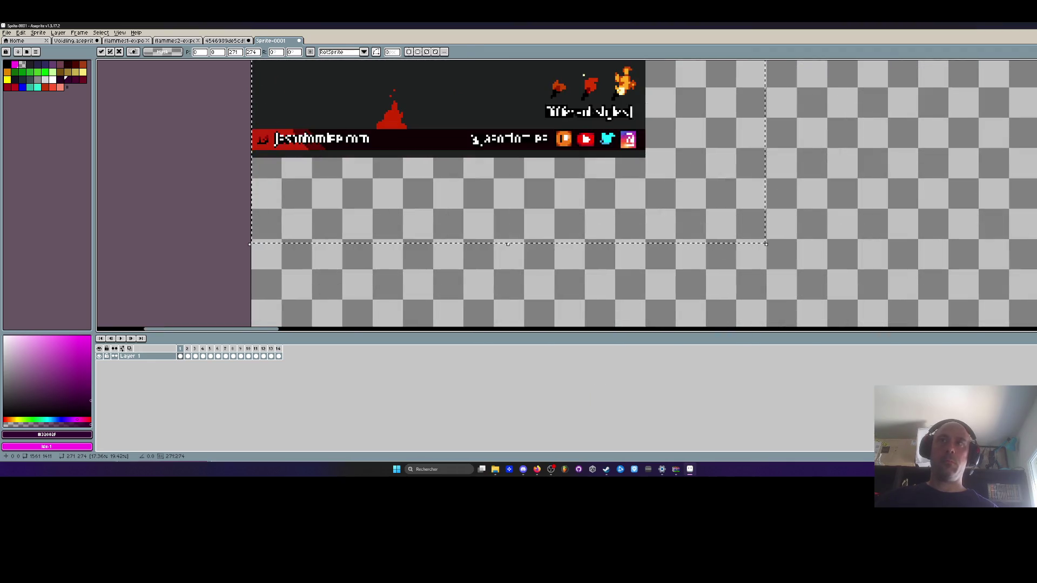
pyautogui.press('Return')
pyautogui.scroll(-4, 773, 252)
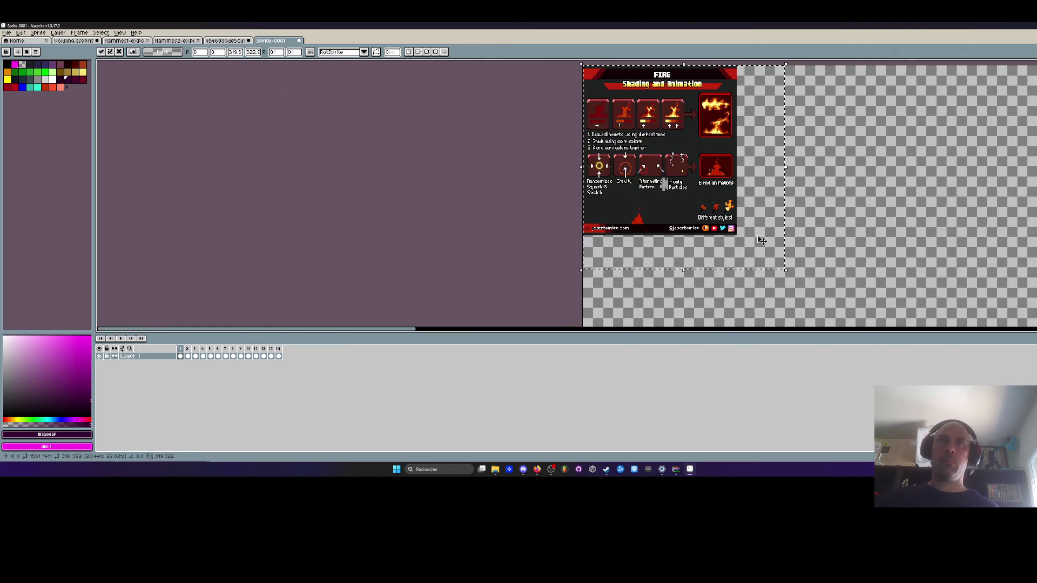
# Undo the scale-down and rescale the fire image to 585×529, then 693×626.
pyautogui.hotkey('ctrl', 'space')
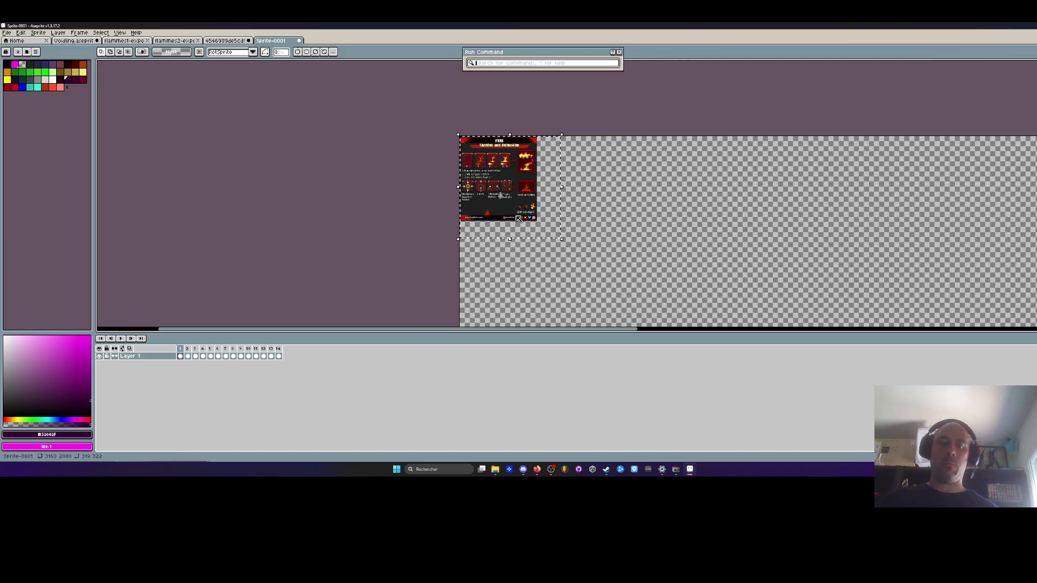
pyautogui.press('Escape')
pyautogui.hotkey('ctrl', 'z')
pyautogui.scroll(-1, 517, 218)
pyautogui.scroll(-3, 540, 216)
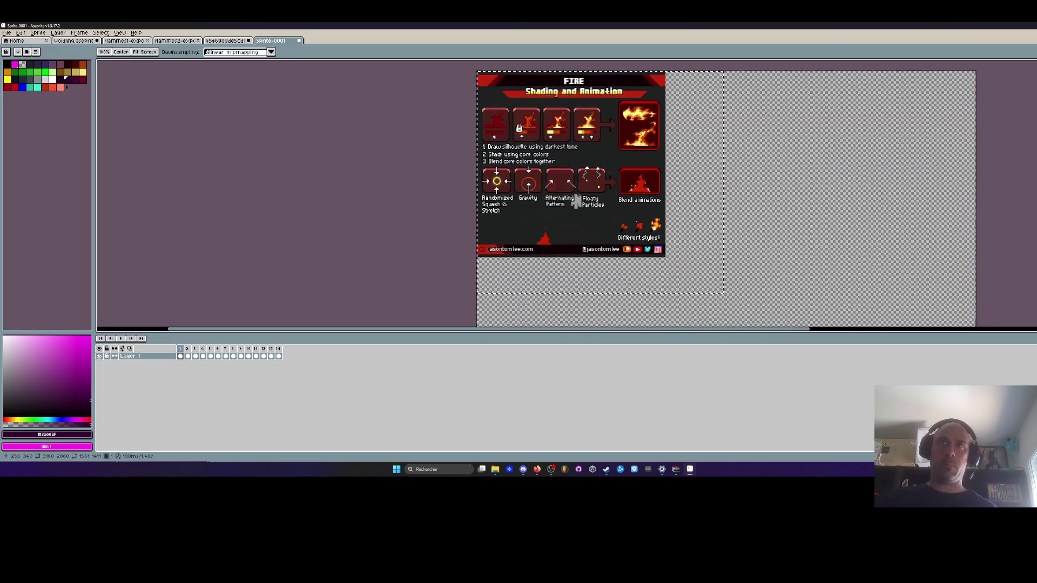
pyautogui.scroll(1, 547, 207)
pyautogui.moveTo(782, 321); pyautogui.dragTo(573, 149)
pyautogui.scroll(4, 572, 149)
pyautogui.scroll(1, 584, 162)
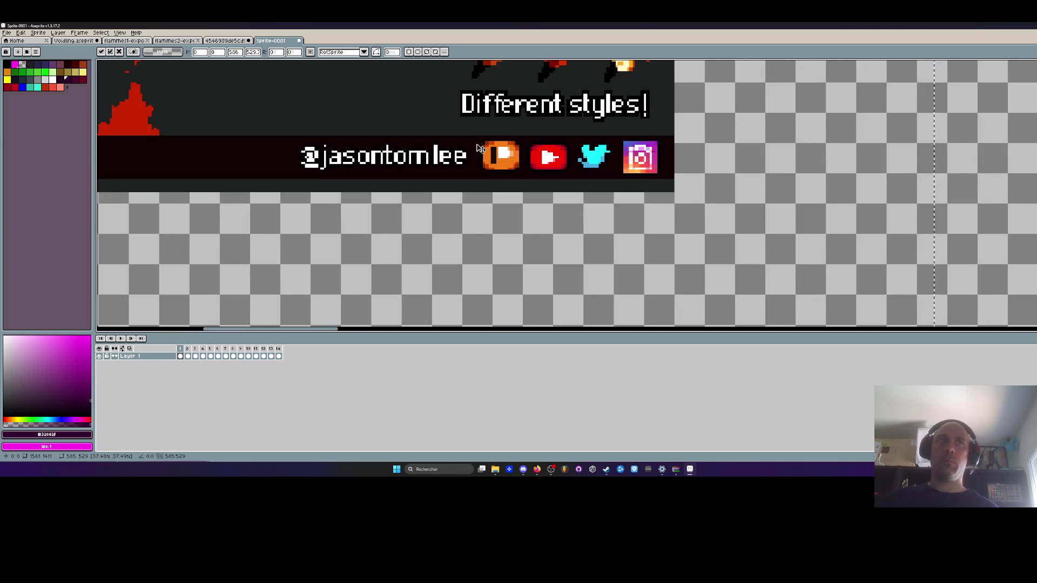
pyautogui.scroll(-3, 621, 211)
pyautogui.moveTo(629, 219); pyautogui.dragTo(695, 286)
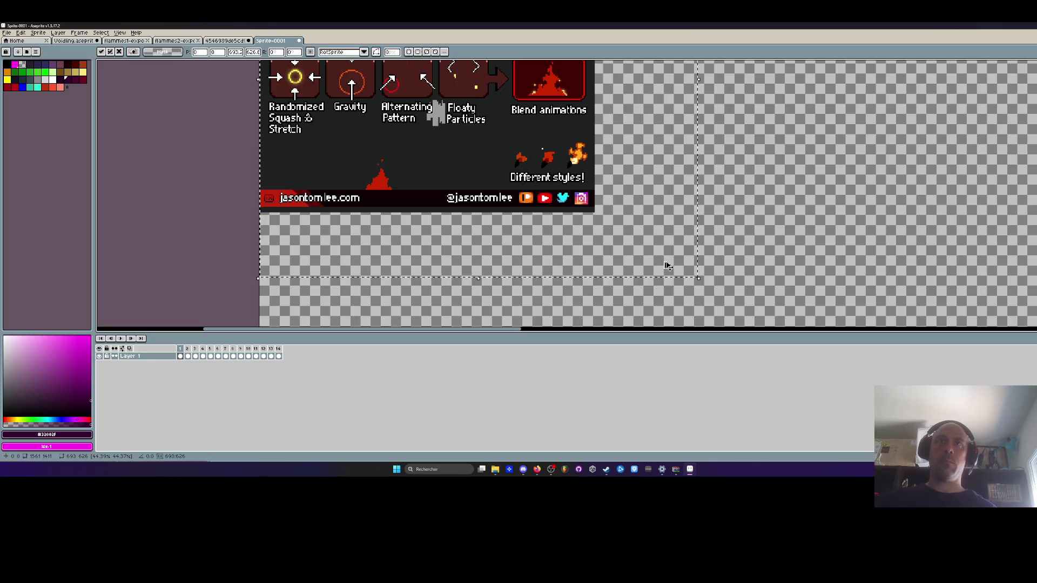
# Play the animation to compare the rescaled frame, then drag a rectangular selection.
pyautogui.click(121, 338)
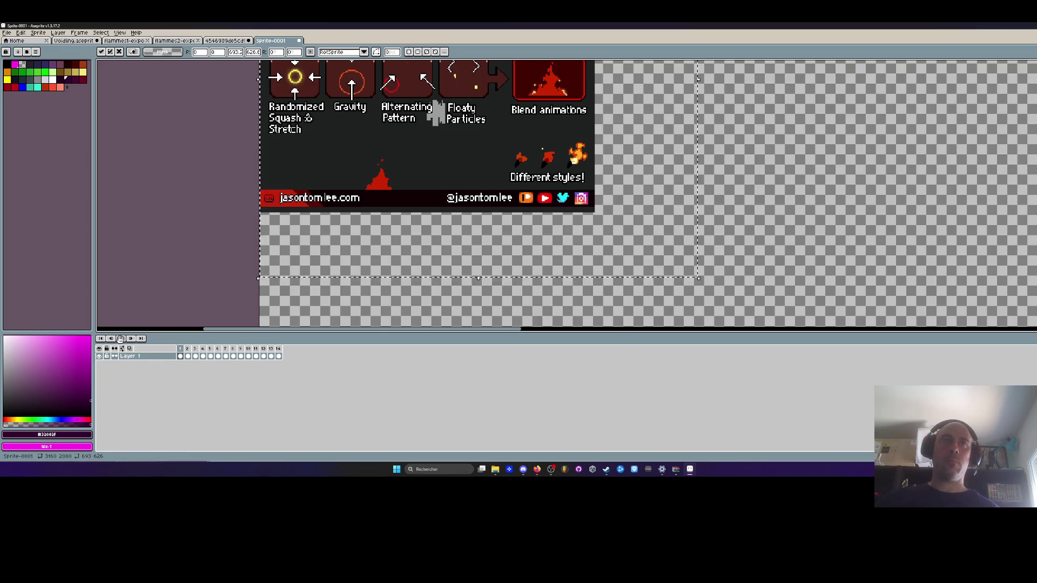
pyautogui.scroll(-3, 402, 244)
pyautogui.scroll(-2, 403, 246)
pyautogui.scroll(4, 403, 247)
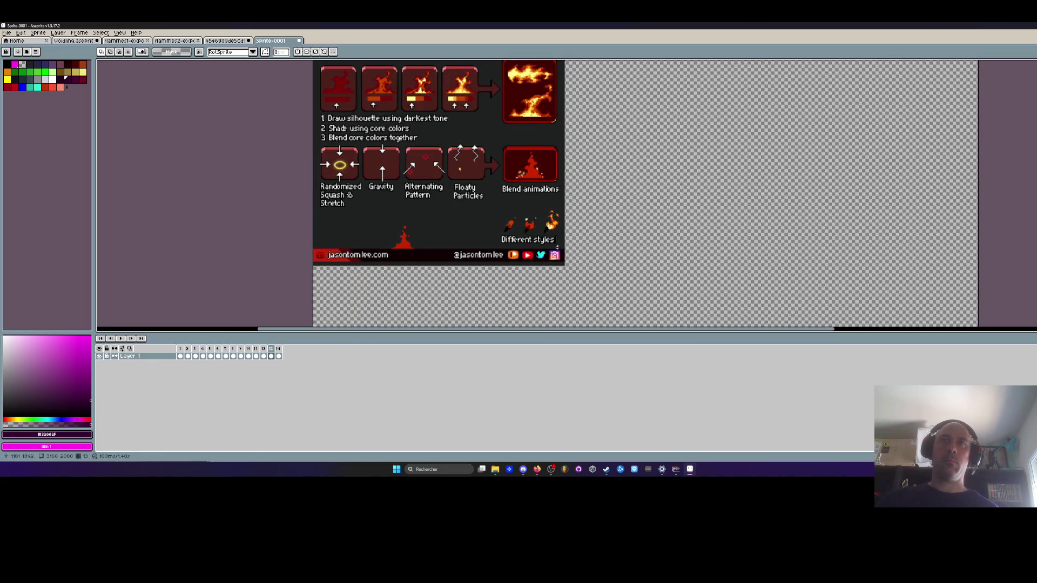
pyautogui.scroll(-2, 556, 247)
pyautogui.moveTo(628, 311); pyautogui.dragTo(628, 311)
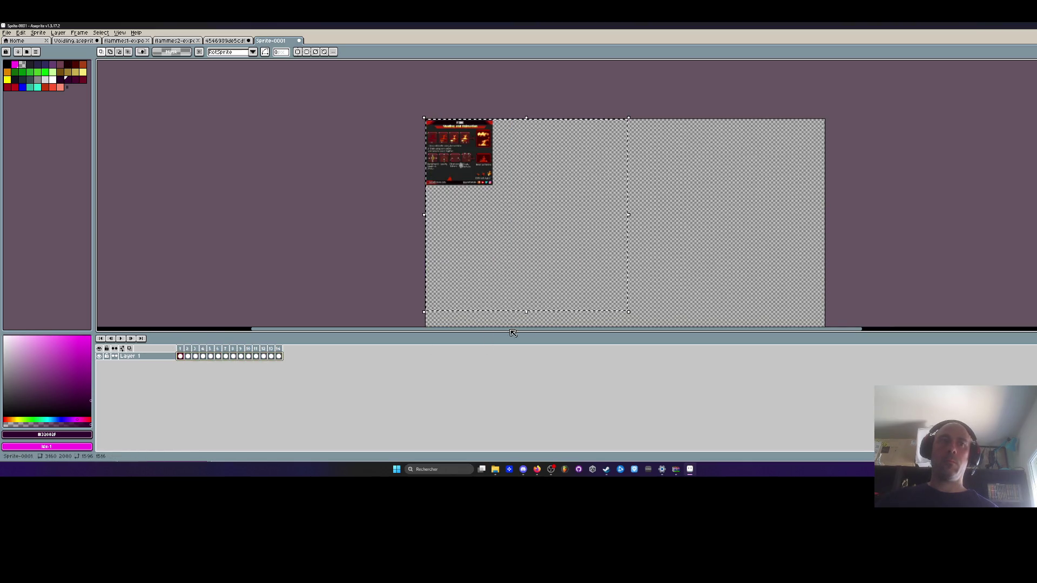
# Clear the old selection and select the whole image across all 14 frames.
pyautogui.hotkey('ctrl', 'z')
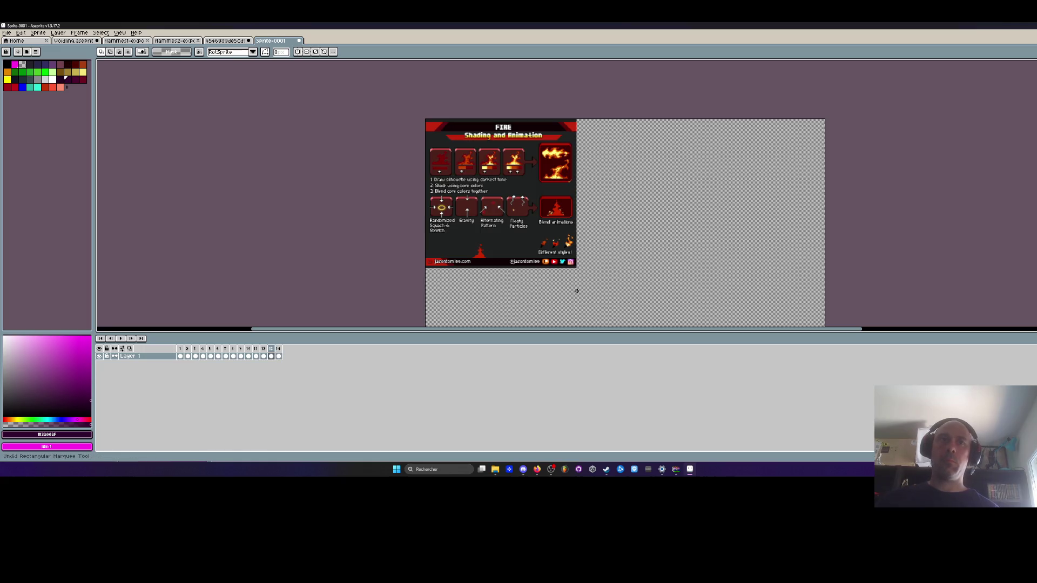
pyautogui.click(182, 356)
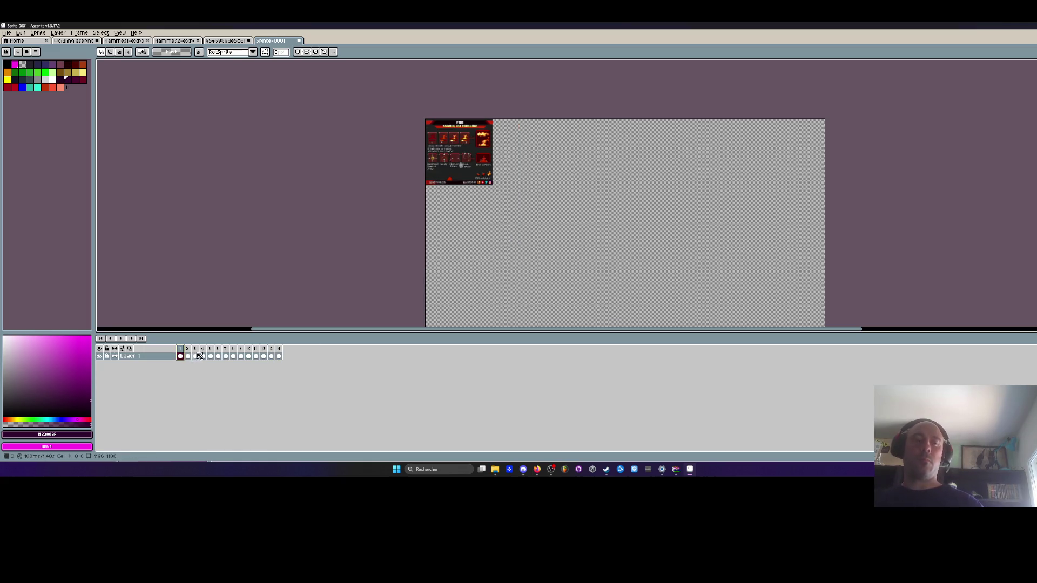
pyautogui.hotkey('ctrl', 'z')
pyautogui.hotkey('ctrl', 'd')
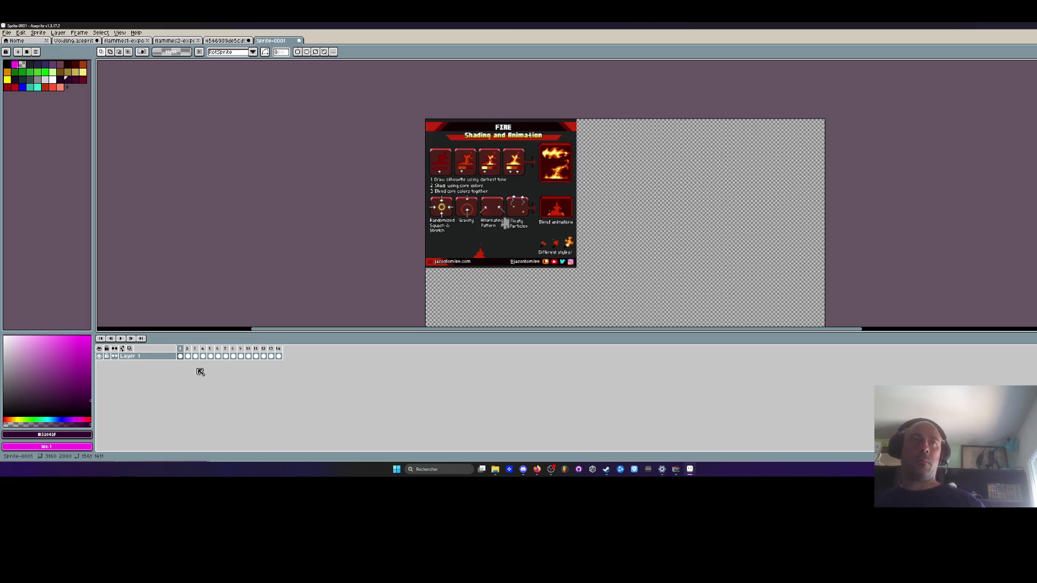
pyautogui.moveTo(185, 356); pyautogui.dragTo(331, 360)
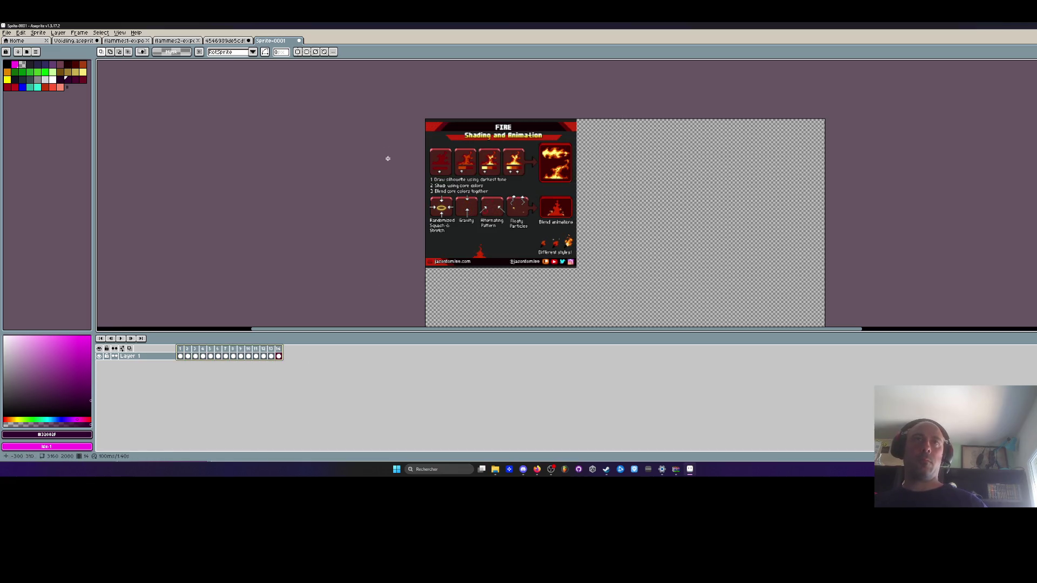
pyautogui.hotkey('ctrl', 'z')
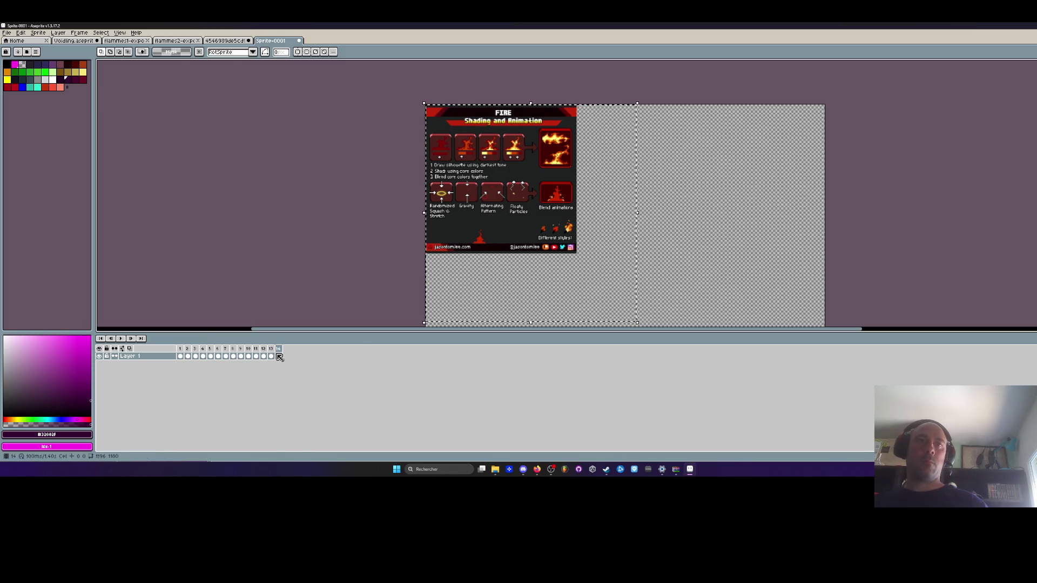
# Shrink the fire image on all 14 frames and play the animation to check it.
pyautogui.moveTo(637, 322); pyautogui.dragTo(625, 311)
pyautogui.moveTo(588, 271); pyautogui.dragTo(489, 180)
pyautogui.scroll(3, 429, 118)
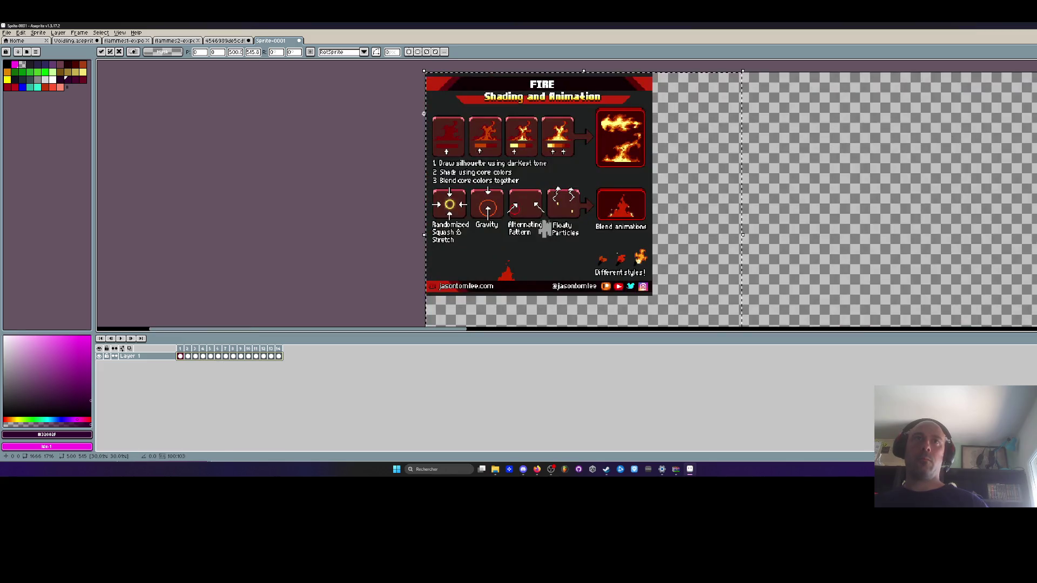
pyautogui.click(125, 339)
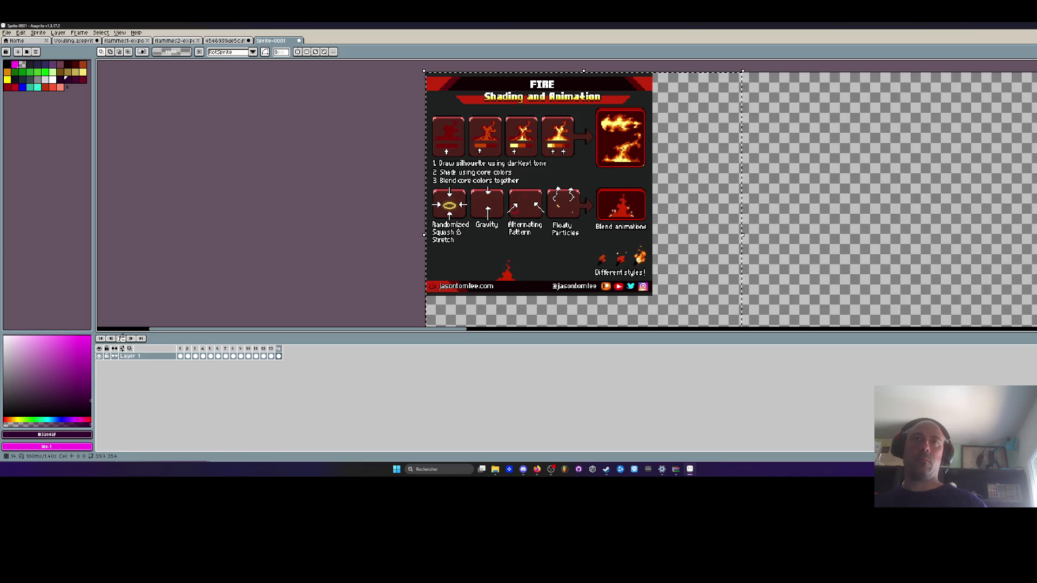
pyautogui.scroll(-6, 412, 250)
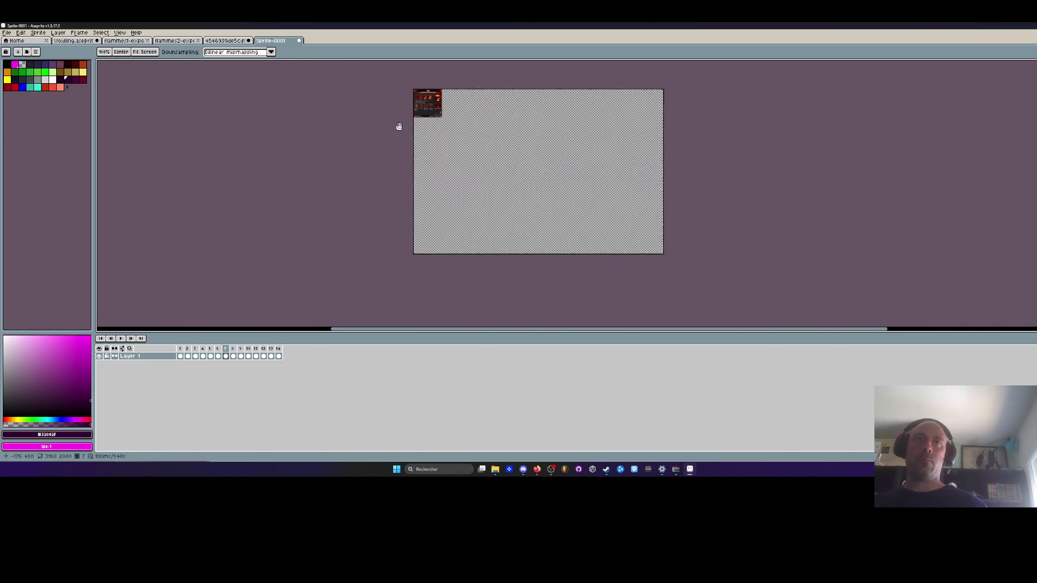
# Outline a smaller canvas around the top-left fire art in Canvas Size, cancel, and reopen it.
pyautogui.hotkey('ctrl', 'alt', 'c')
pyautogui.moveTo(665, 252)
pyautogui.mouseDown()
pyautogui.moveTo(452, 111)
pyautogui.moveTo(444, 117)
pyautogui.moveTo(451, 98)
pyautogui.mouseUp()
pyautogui.scroll(6, 441, 111)
pyautogui.click(157, 240)
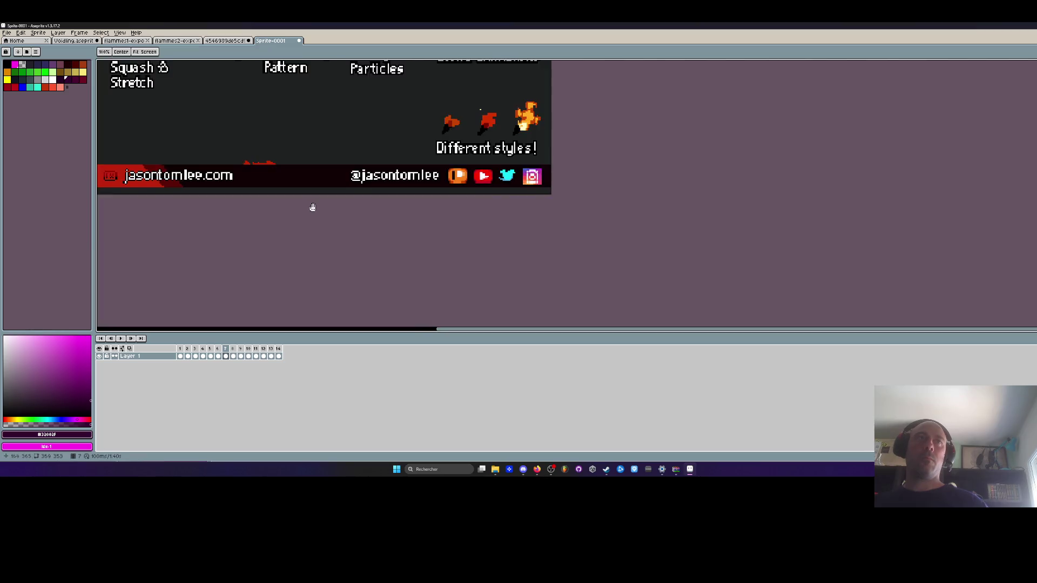
pyautogui.scroll(2, 316, 219)
pyautogui.scroll(3, 349, 160)
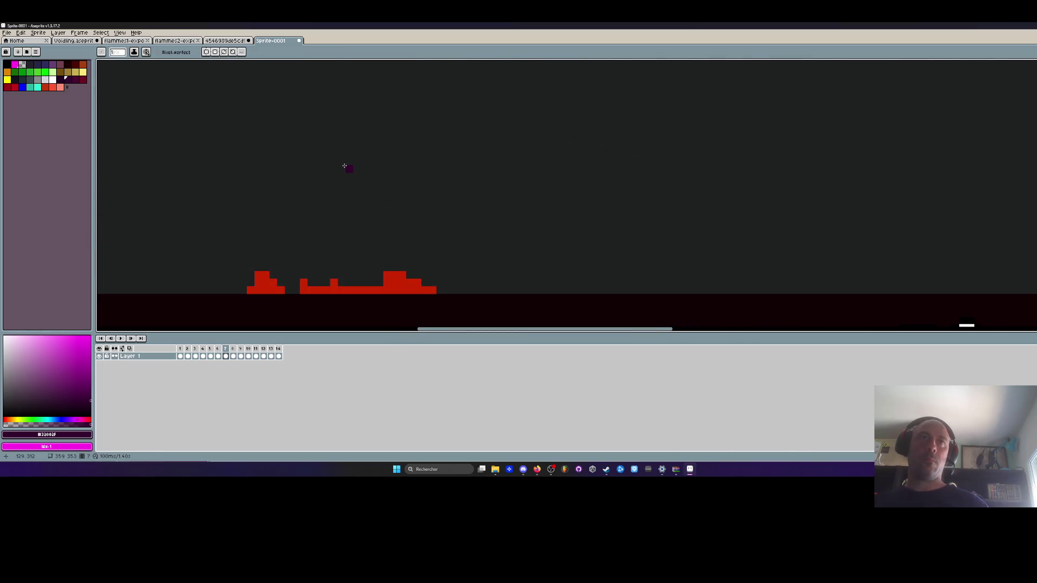
pyautogui.scroll(-3, 387, 275)
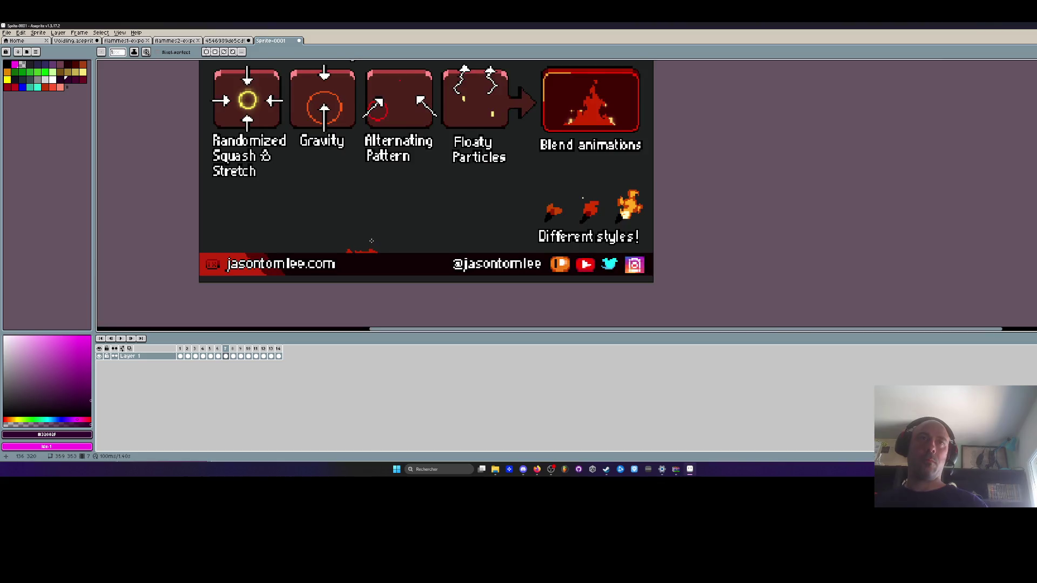
pyautogui.scroll(-2, 381, 245)
pyautogui.hotkey('ctrl', 'alt', 'c')
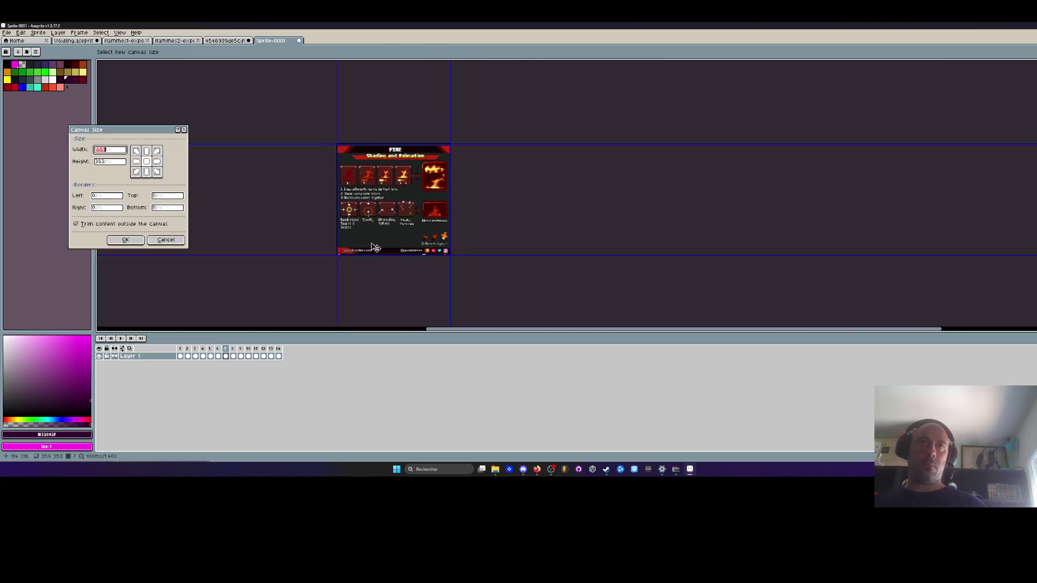
# Crop the canvas to a 60×353 strip over the small flame.
pyautogui.scroll(2, 378, 227)
pyautogui.moveTo(312, 206); pyautogui.dragTo(372, 214)
pyautogui.moveTo(528, 223); pyautogui.dragTo(413, 224)
pyautogui.moveTo(398, 88); pyautogui.dragTo(394, 128)
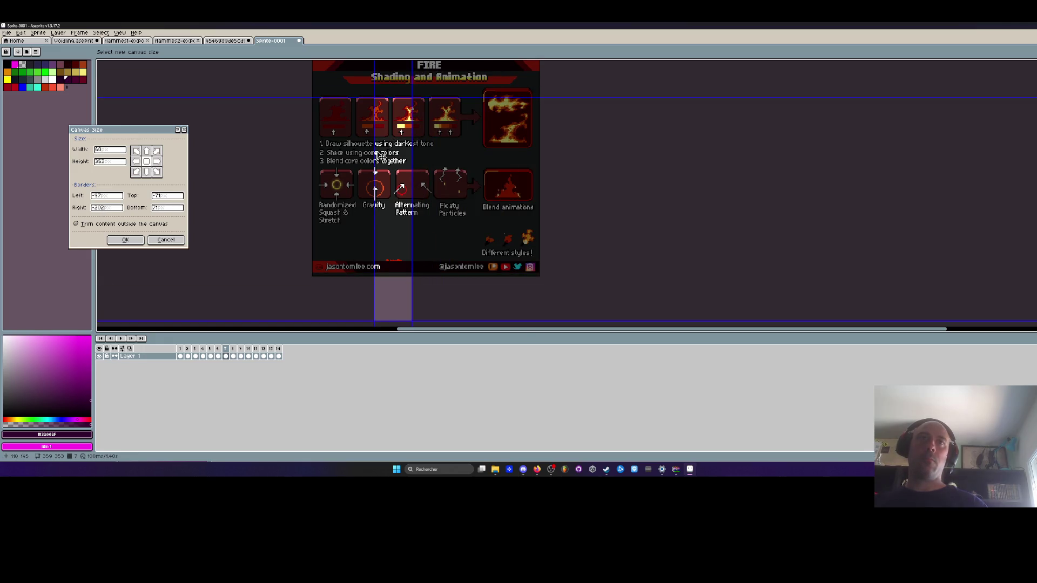
pyautogui.click(127, 240)
# Lower the canvas top edge to crop the sprite to 60×185.
pyautogui.scroll(2, 519, 195)
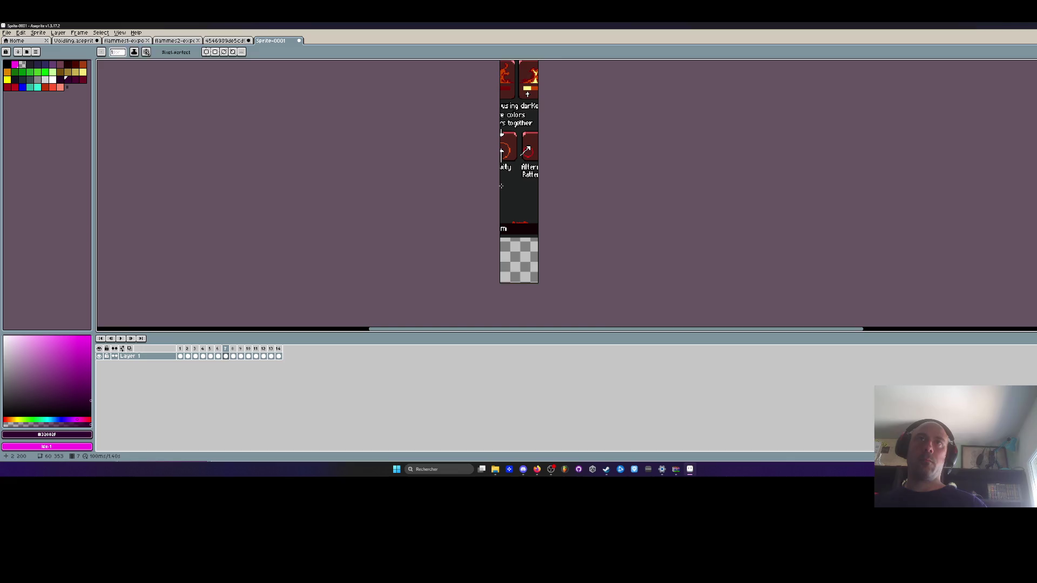
pyautogui.hotkey('ctrl', 'alt', 'c')
pyautogui.moveTo(517, 88)
pyautogui.mouseDown()
pyautogui.moveTo(517, 221)
pyautogui.moveTo(517, 196)
pyautogui.mouseUp()
pyautogui.click(142, 242)
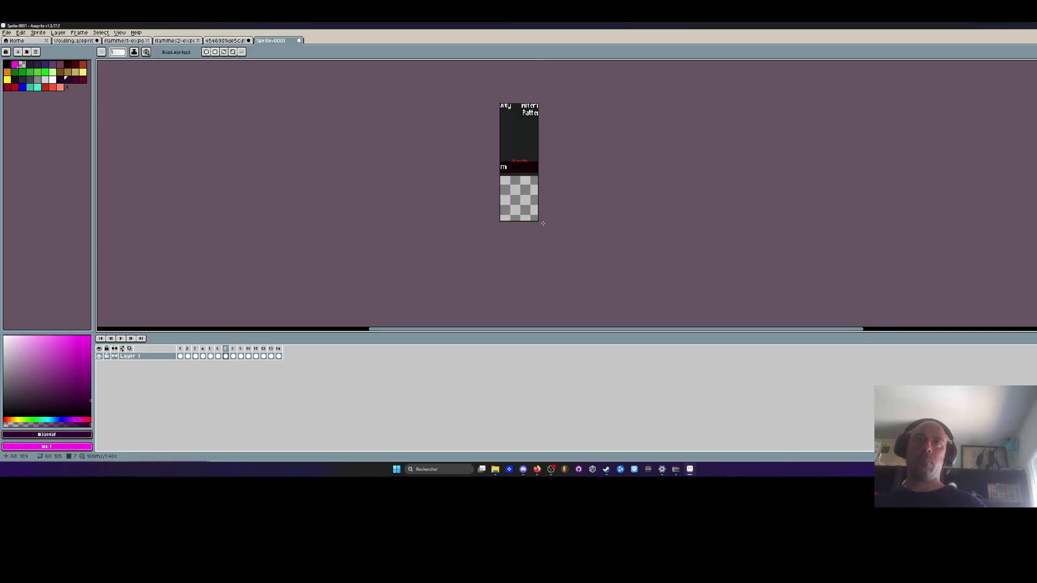
# Select frames 1–13, step through the flame frames, and switch to the eyedropper.
pyautogui.moveTo(181, 356); pyautogui.dragTo(271, 355)
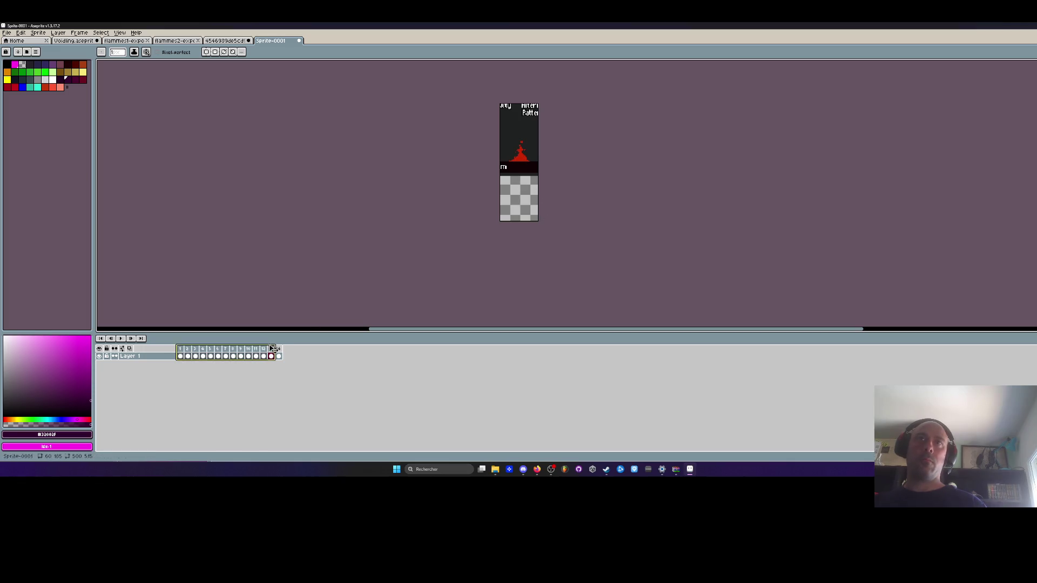
pyautogui.scroll(2, 535, 162)
pyautogui.moveTo(182, 357); pyautogui.dragTo(274, 359)
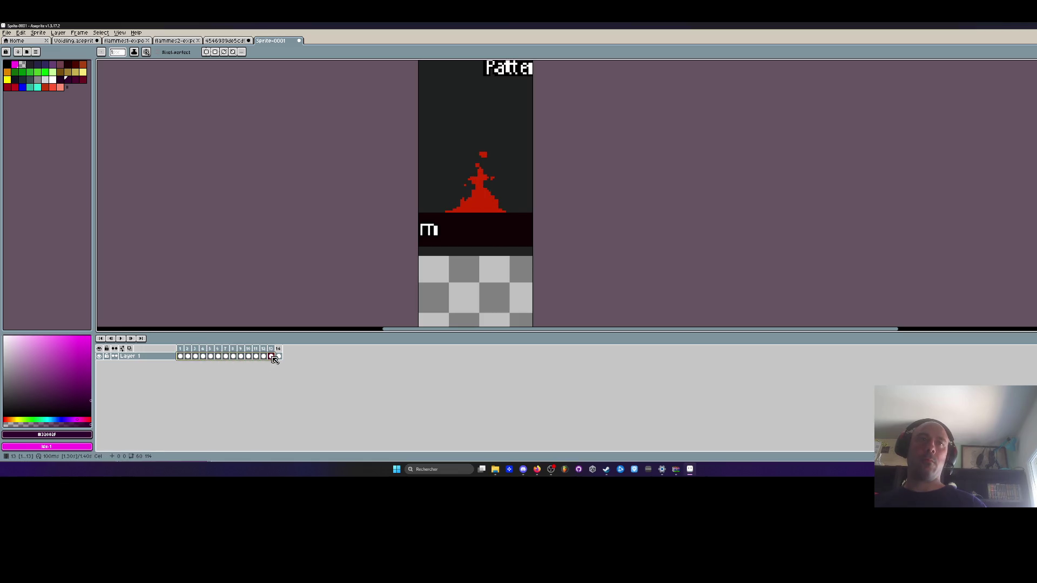
pyautogui.scroll(-1, 429, 237)
pyautogui.press('i')
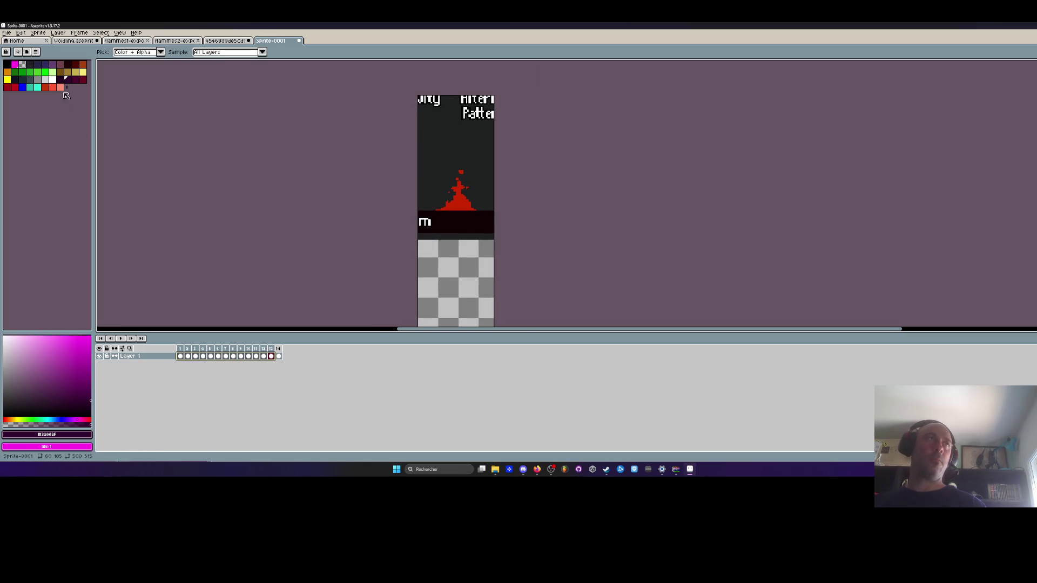
# Adjust the canvas side borders, cancel, then raise the bottom edge to the flame's base.
pyautogui.hotkey('ctrl', 'alt', 'c')
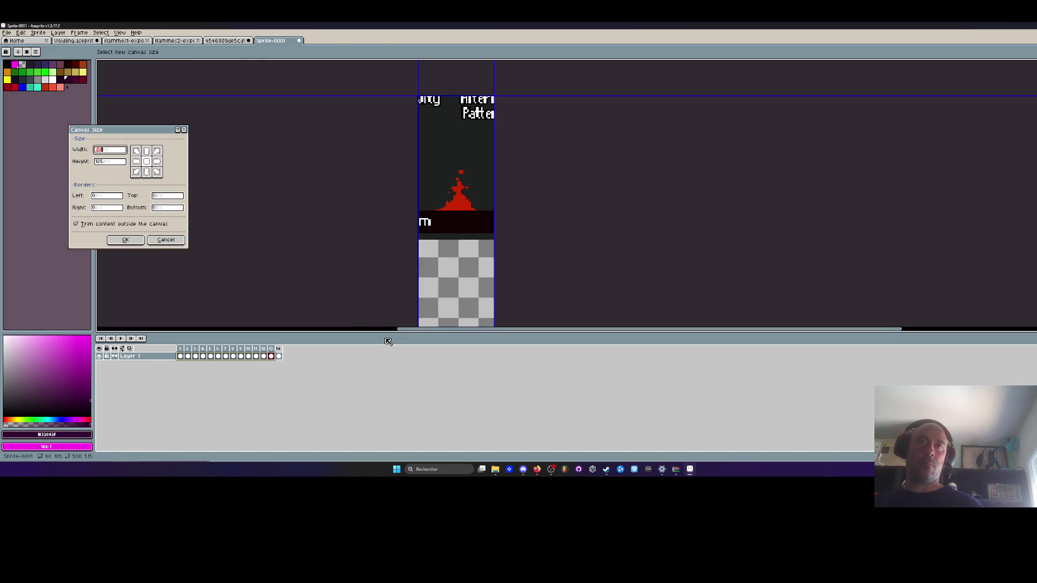
pyautogui.scroll(-1, 467, 324)
pyautogui.moveTo(468, 324); pyautogui.dragTo(375, 251)
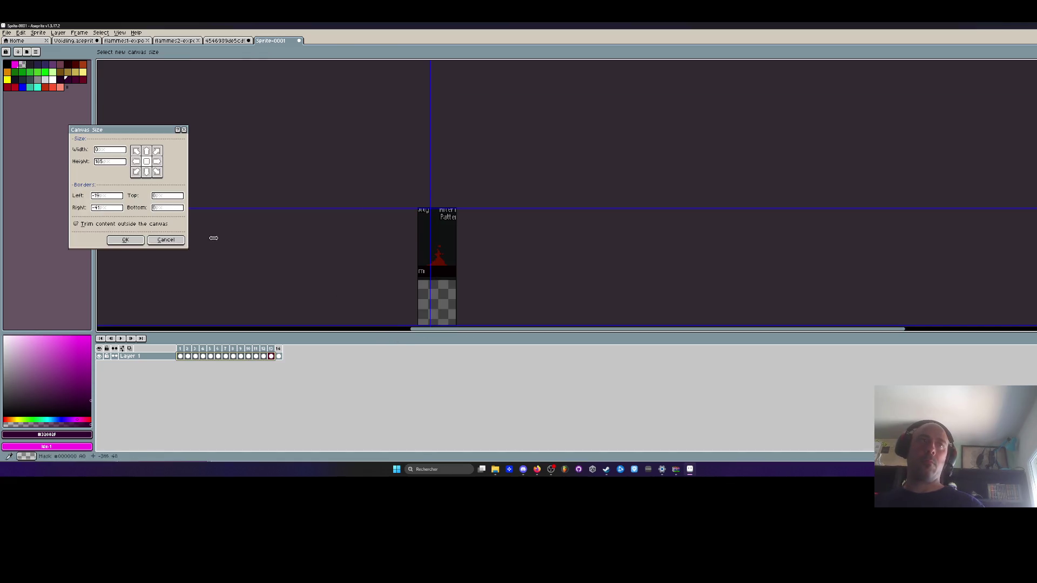
pyautogui.click(165, 240)
pyautogui.hotkey('ctrl', 'alt', 'c')
pyautogui.scroll(1, 455, 277)
pyautogui.moveTo(455, 278); pyautogui.dragTo(460, 160)
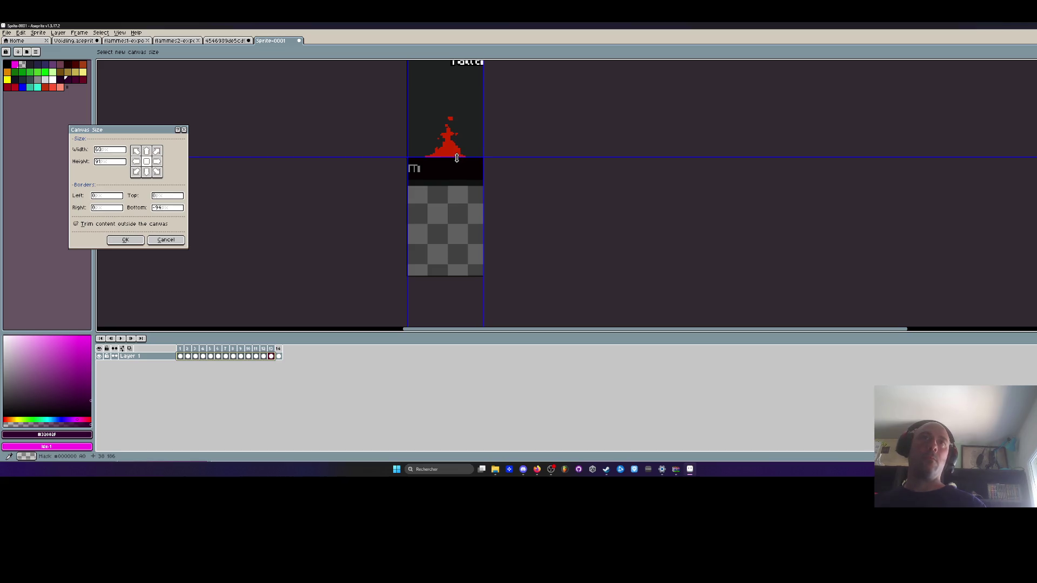
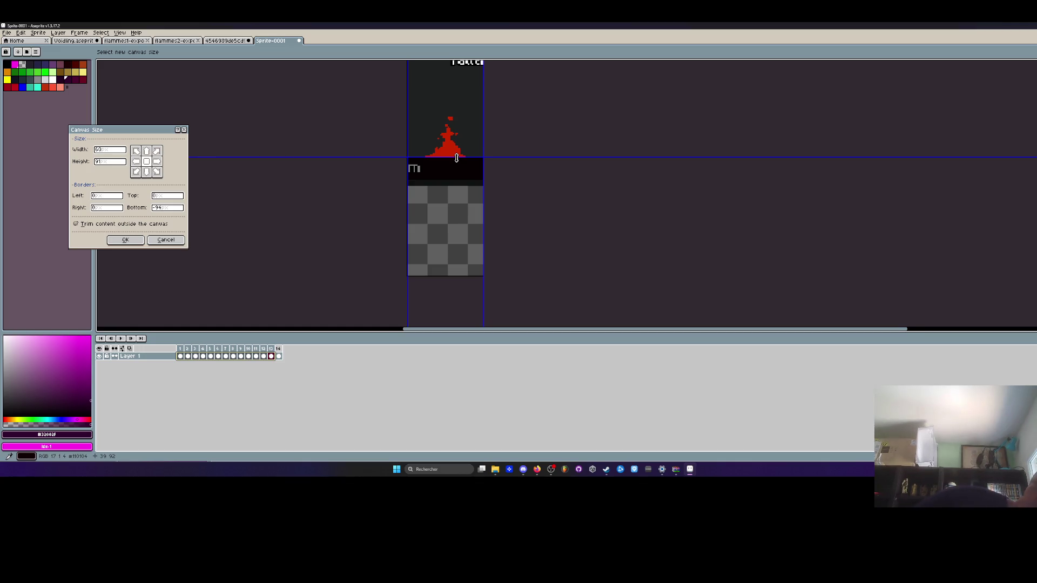
# Apply the new canvas size and view frame 14's flame.
pyautogui.click(124, 241)
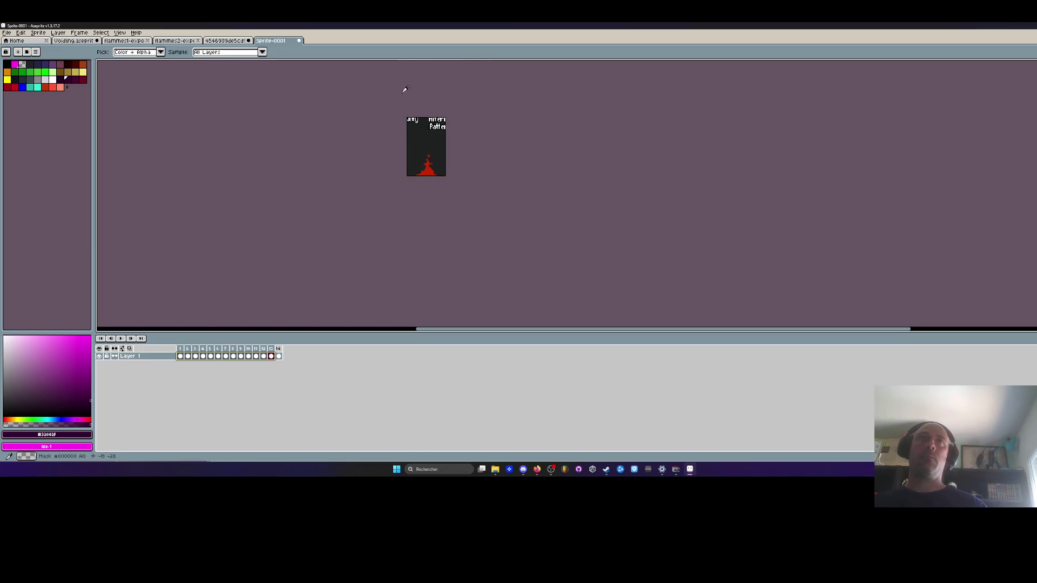
pyautogui.scroll(2, 383, 120)
pyautogui.press('m')
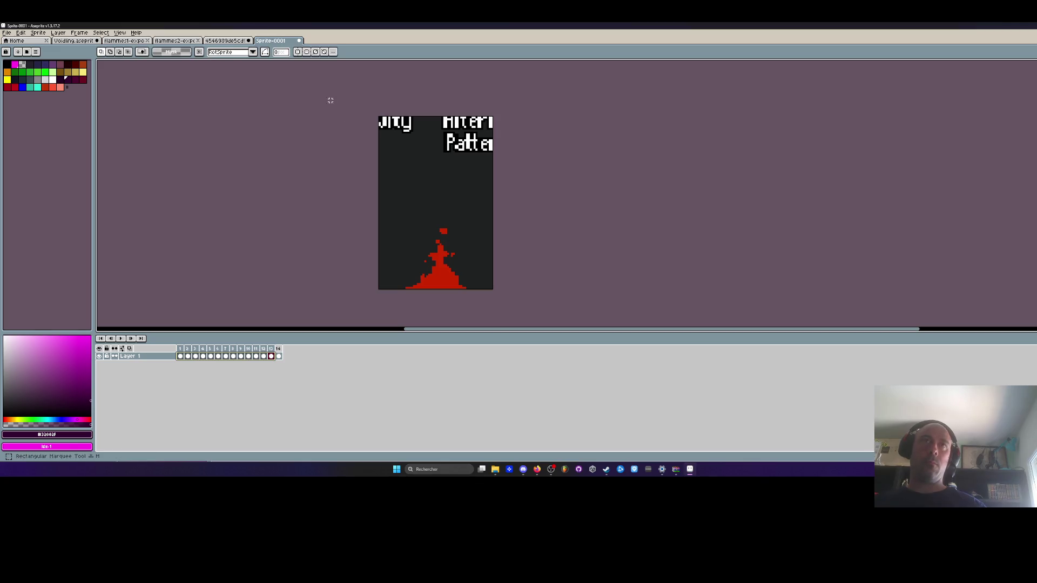
pyautogui.click(279, 356)
# Trim 36 rows off the top of the flame canvas with Canvas Size.
pyautogui.hotkey('ctrl', 'alt', 'c')
pyautogui.moveTo(419, 119)
pyautogui.mouseDown()
pyautogui.moveTo(420, 203)
pyautogui.moveTo(419, 185)
pyautogui.mouseUp()
pyautogui.click(125, 239)
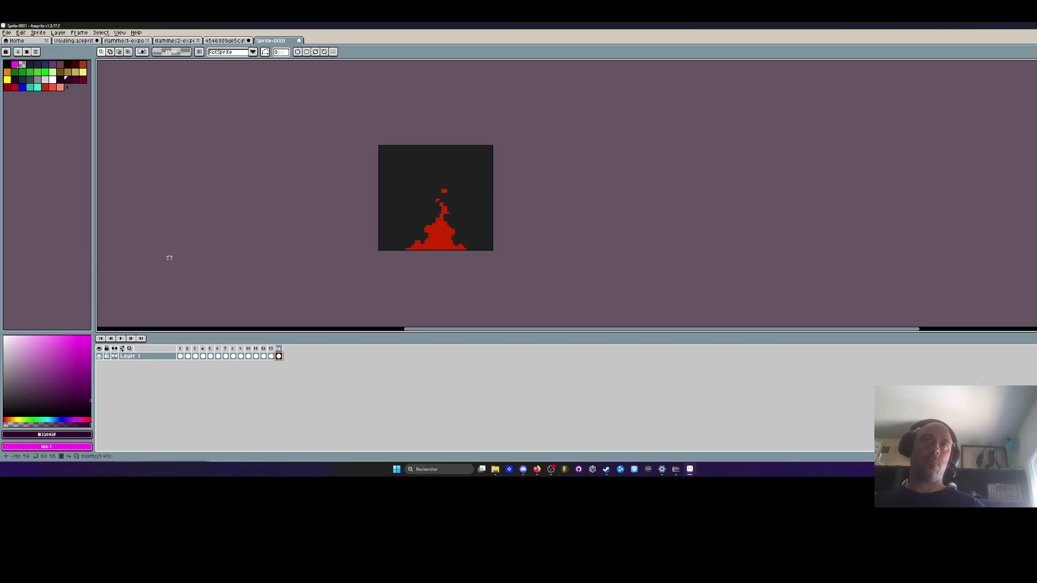
# Select frames 1–13, pick the orange colour and paint bucket, then play the animation.
pyautogui.moveTo(182, 357); pyautogui.dragTo(270, 365)
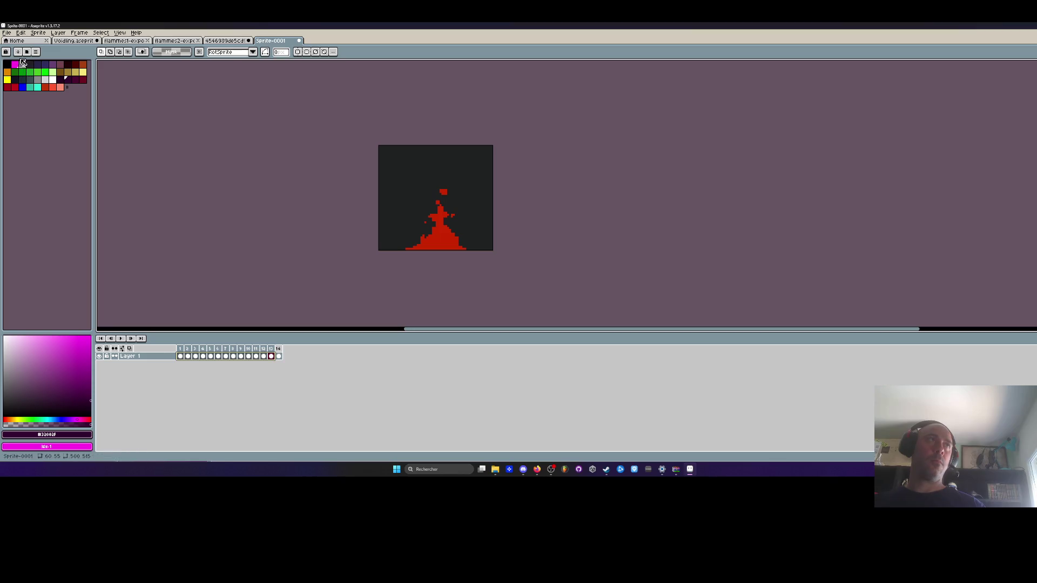
pyautogui.click(23, 63)
pyautogui.press('g')
pyautogui.press('Return')
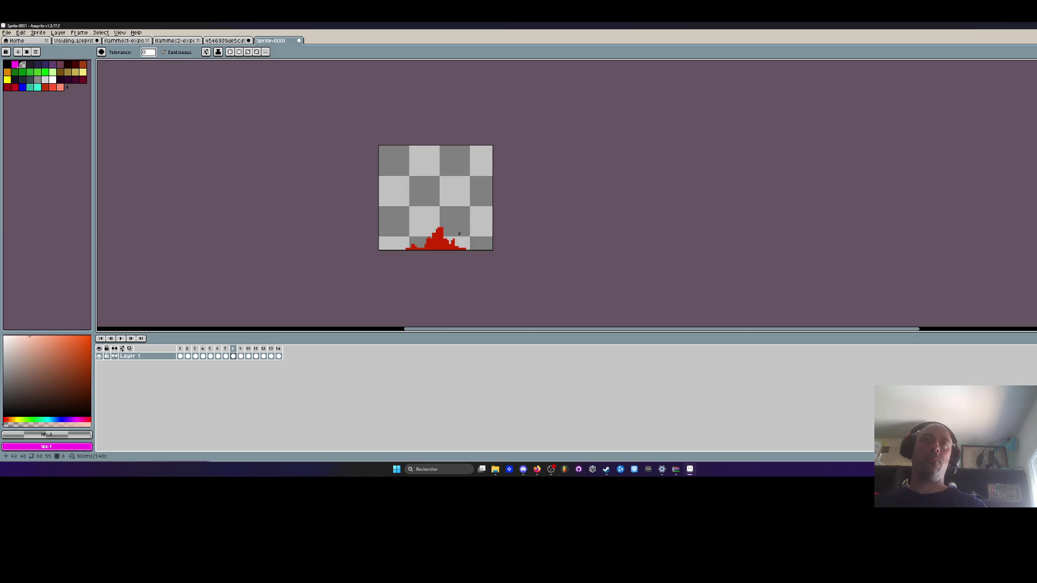
# Compare the flame across frames 1, 7 and 14, then step to frame 8.
pyautogui.scroll(2, 455, 242)
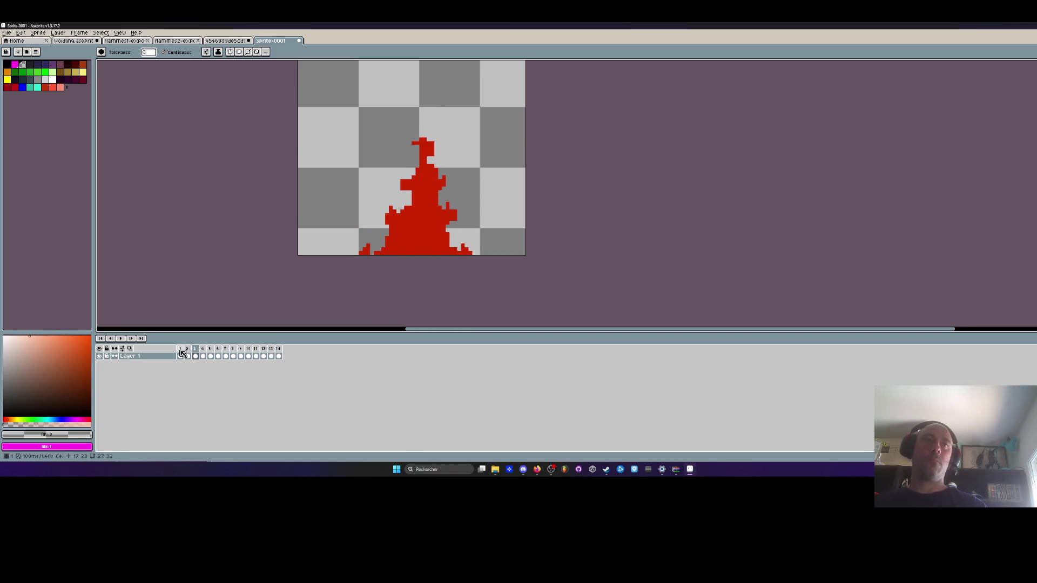
pyautogui.moveTo(278, 352); pyautogui.dragTo(232, 351)
pyautogui.click(230, 350)
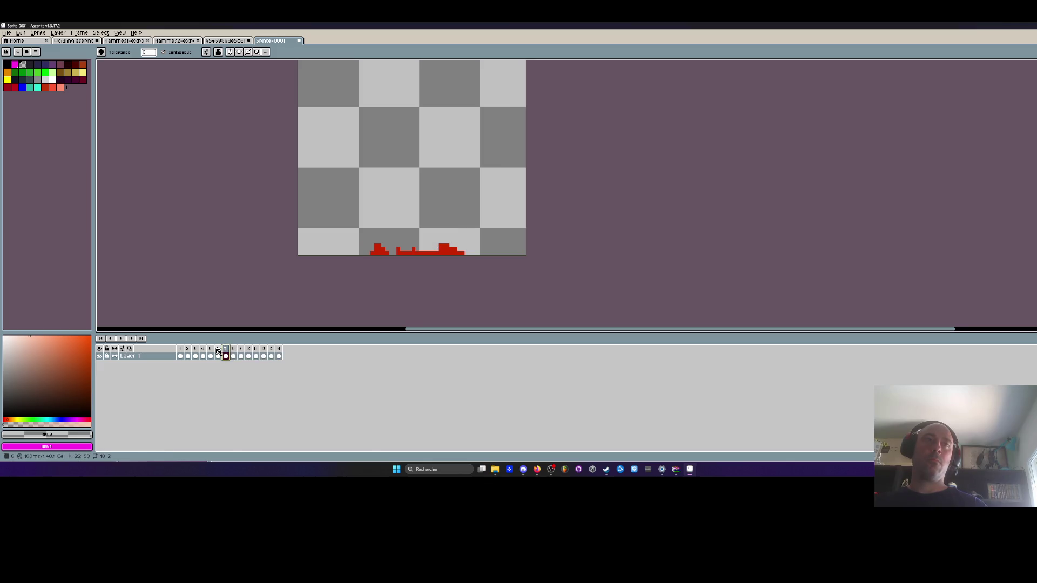
pyautogui.click(182, 350)
pyautogui.click(279, 349)
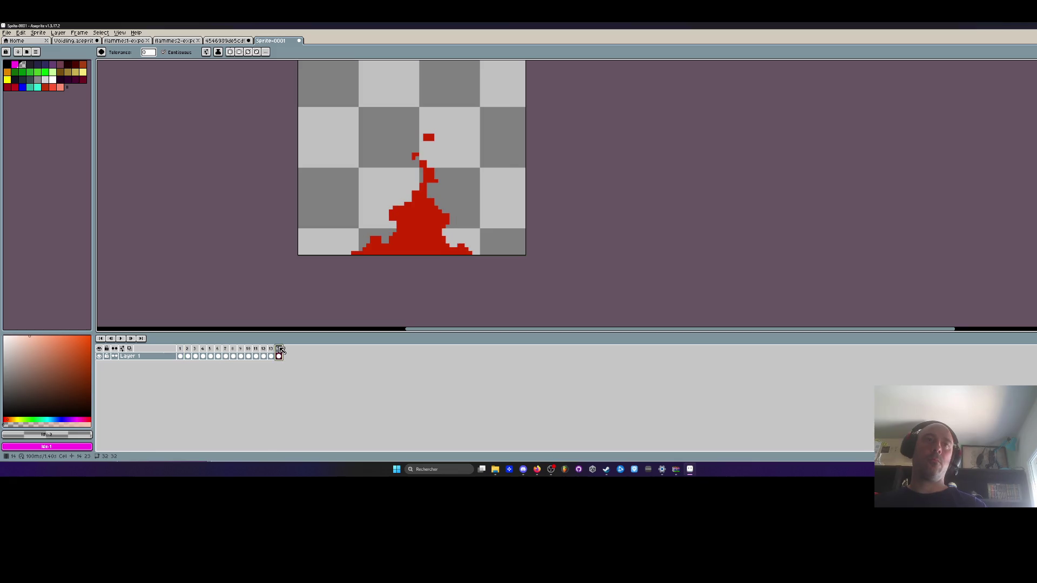
pyautogui.click(182, 353)
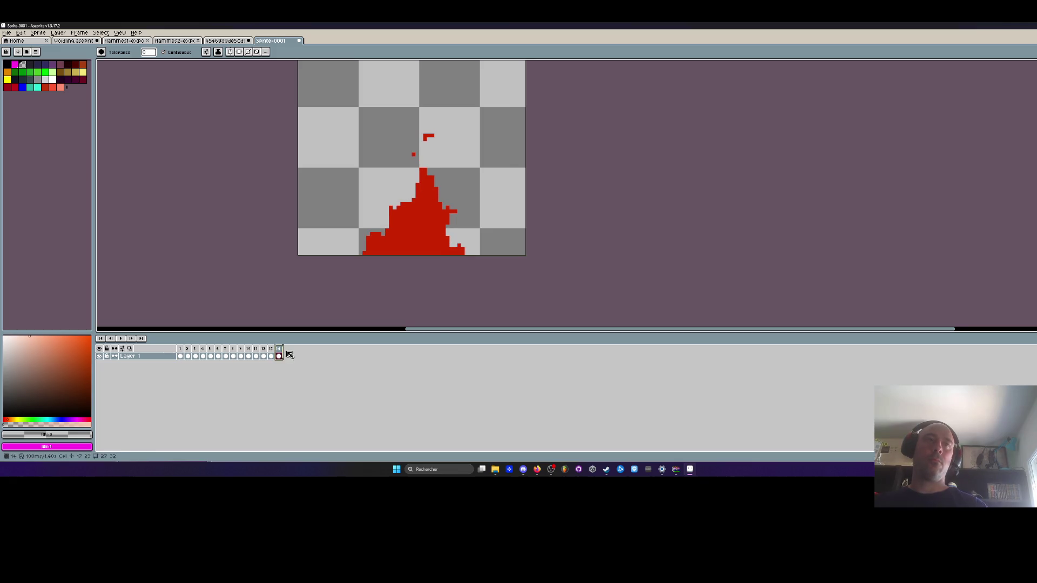
pyautogui.click(182, 350)
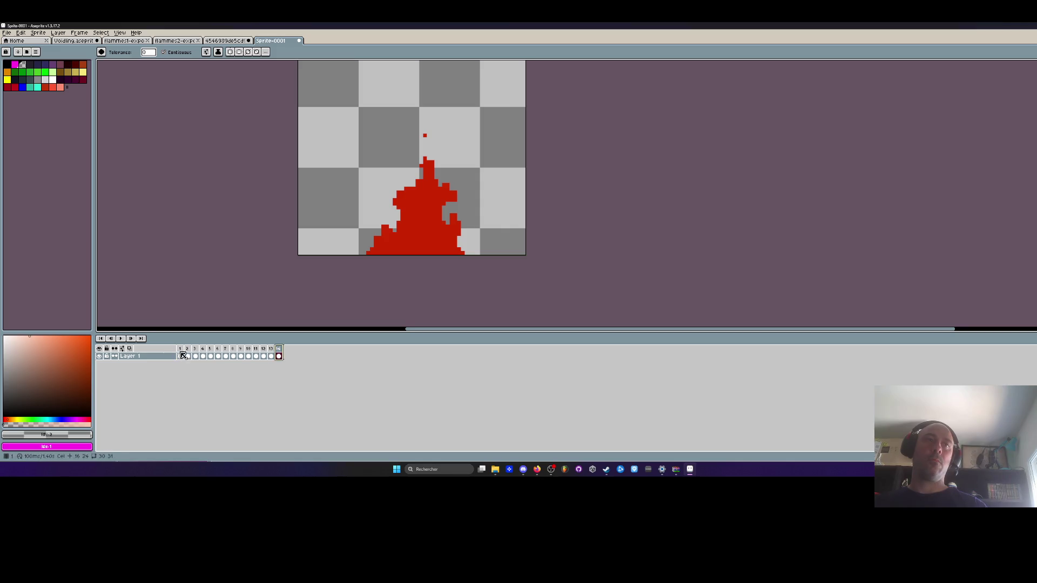
pyautogui.click(182, 352)
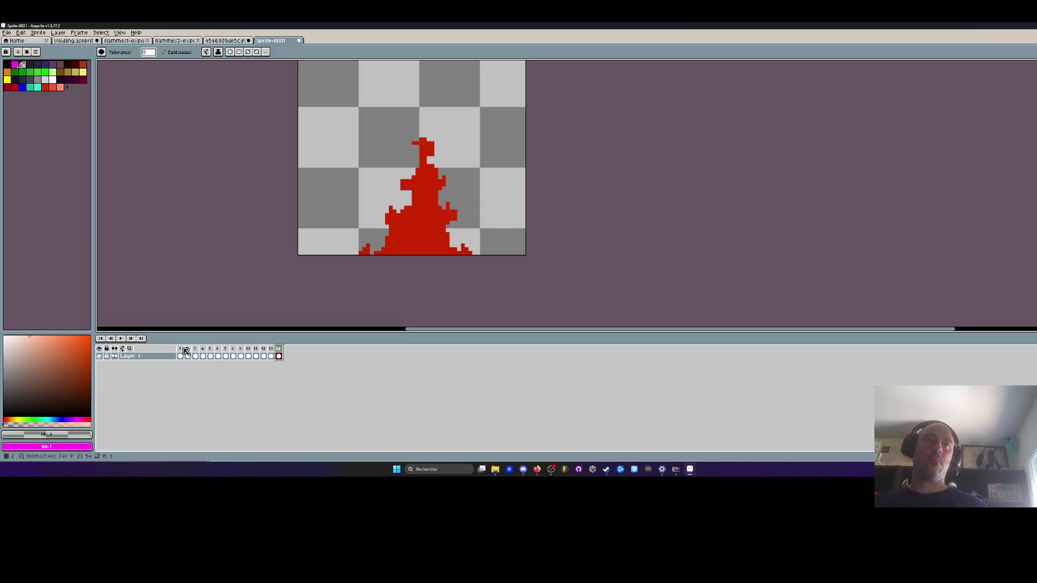
pyautogui.click(182, 350)
pyautogui.click(182, 349)
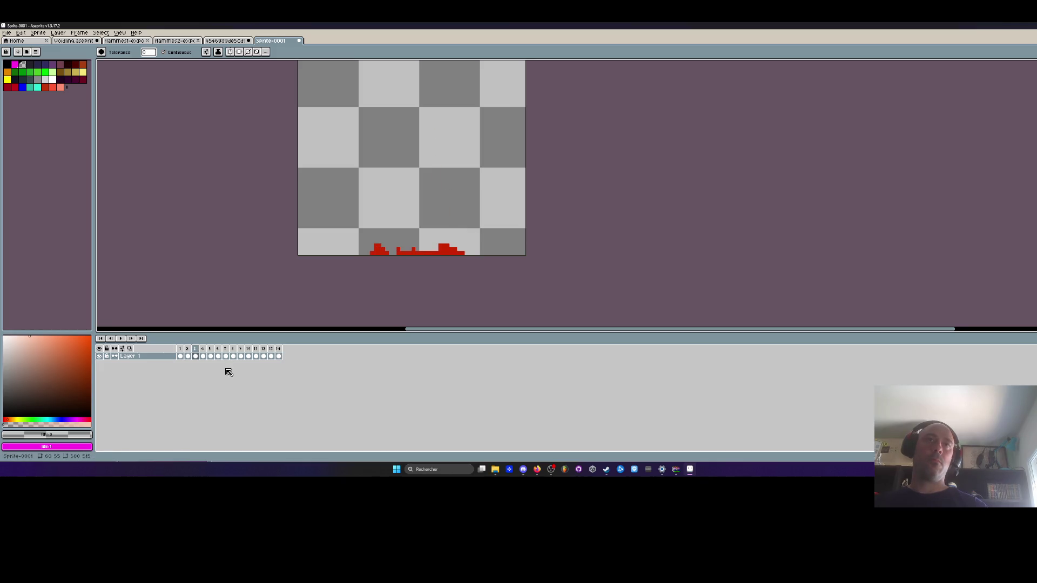
pyautogui.press('Right')
pyautogui.press('Right')
pyautogui.press('Right')
pyautogui.press('Right')
pyautogui.press('Right')
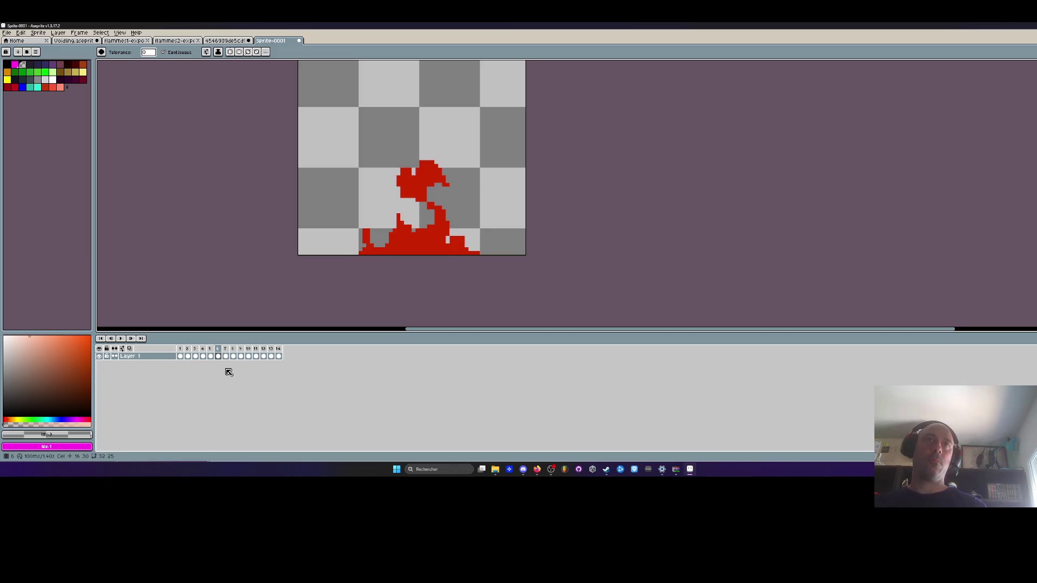
pyautogui.press('Right')
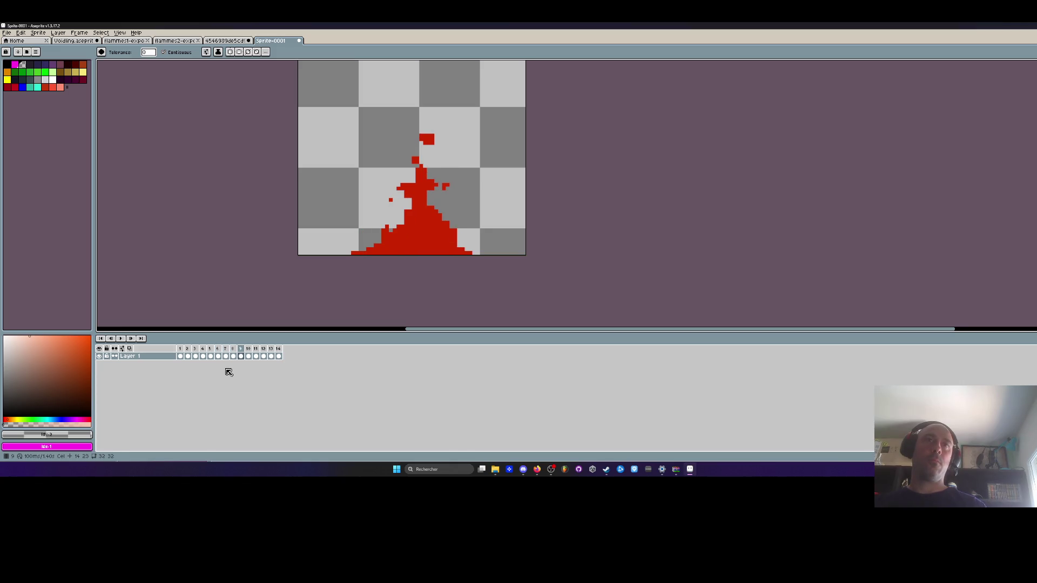
# Mark frames 9–14 as a loop section and play it.
pyautogui.moveTo(237, 353); pyautogui.dragTo(278, 356)
pyautogui.rightClick(278, 356)
pyautogui.click(303, 391)
pyautogui.press('Return')
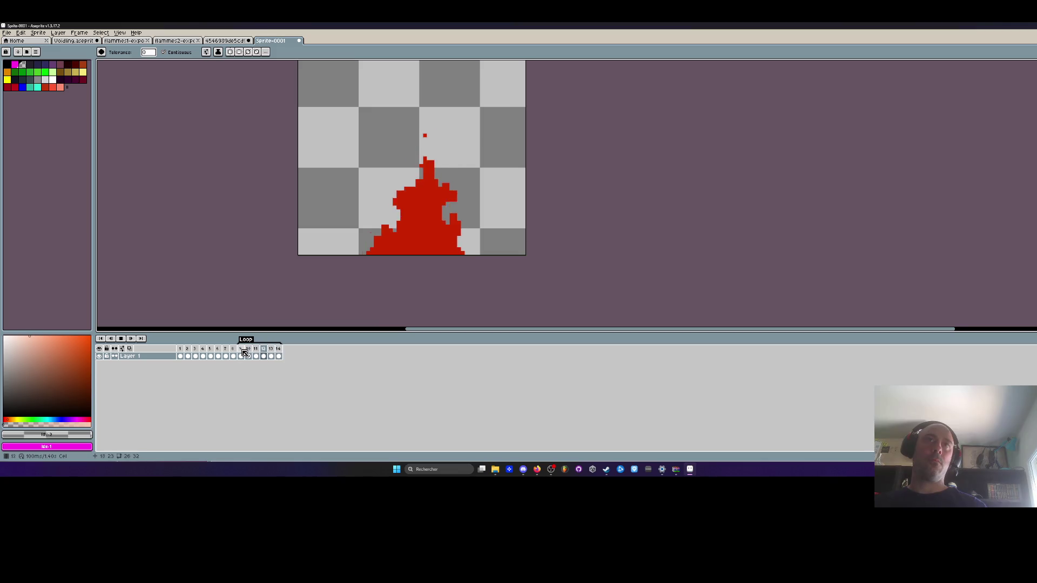
# Replay and stop the animation, select all 14 frames, and switch to Voidling.aseprite.
pyautogui.click(236, 354)
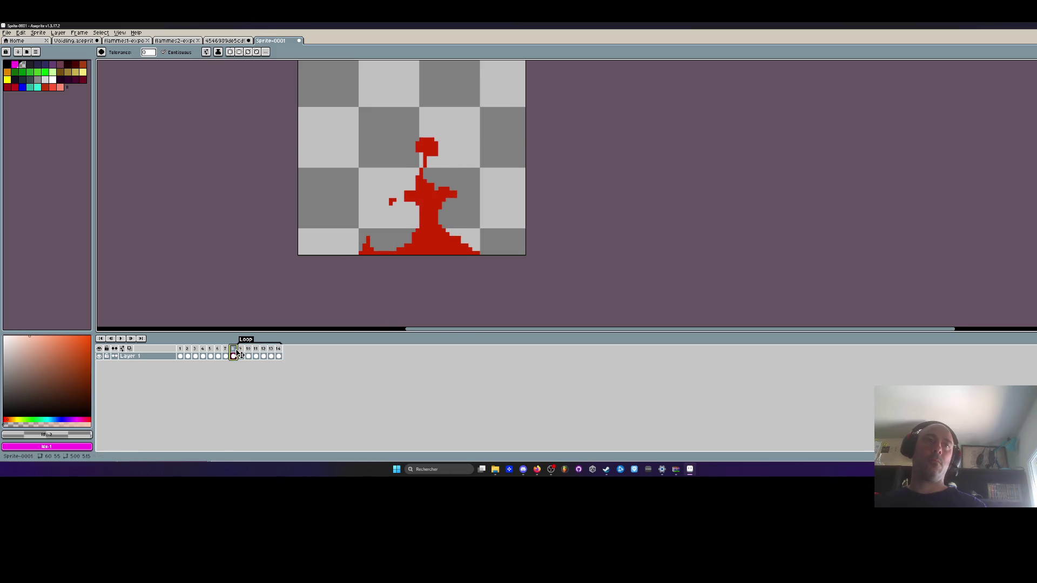
pyautogui.press('Return')
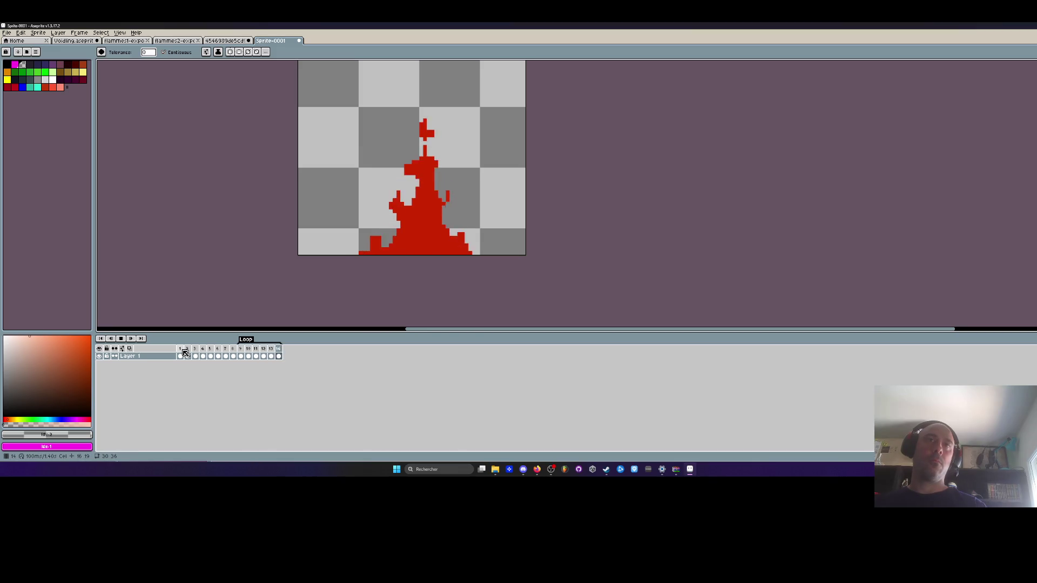
pyautogui.scroll(-2, 423, 221)
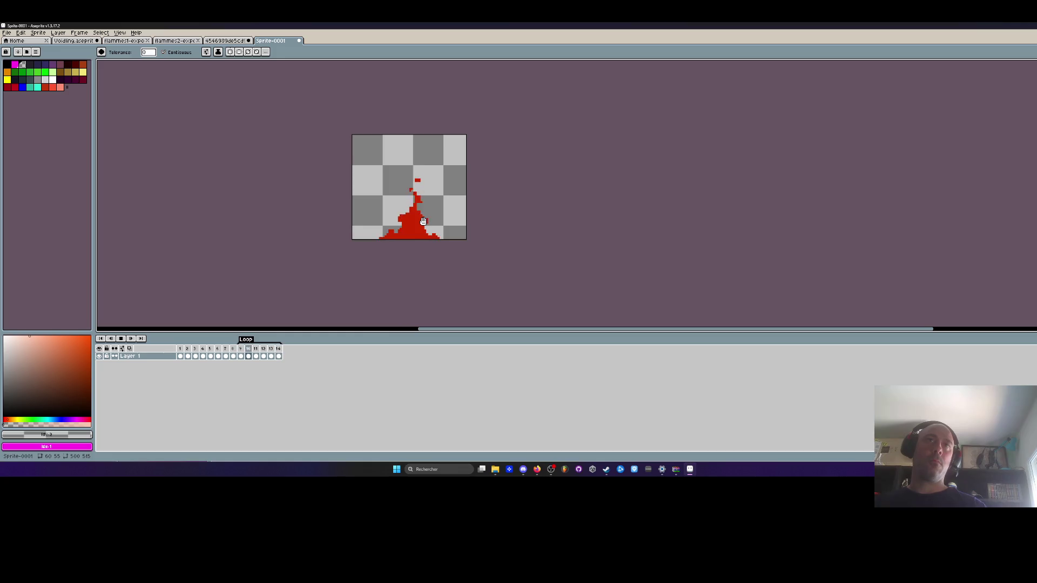
pyautogui.press('Return')
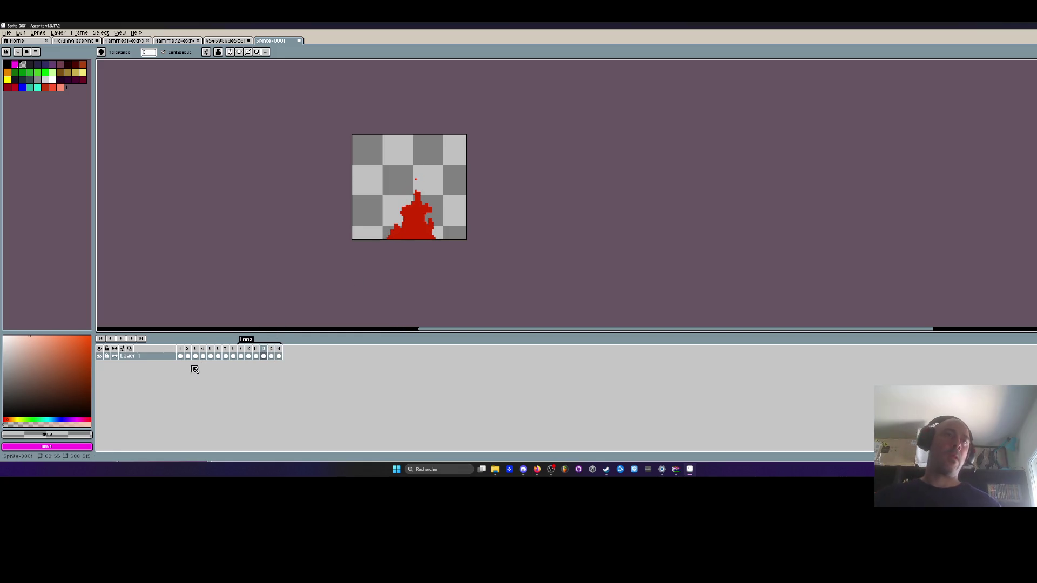
pyautogui.moveTo(277, 360); pyautogui.dragTo(180, 357)
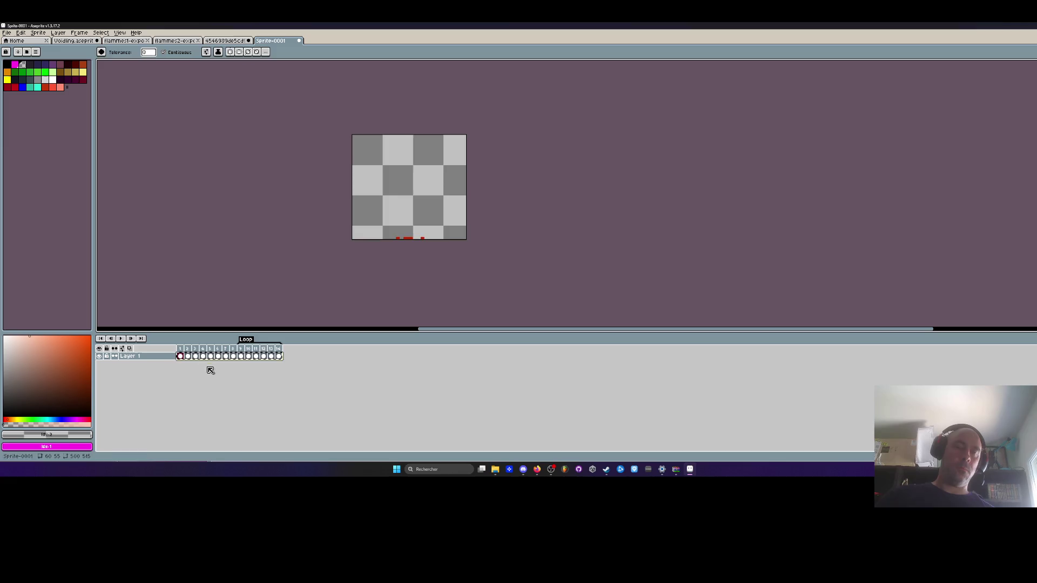
pyautogui.click(74, 40)
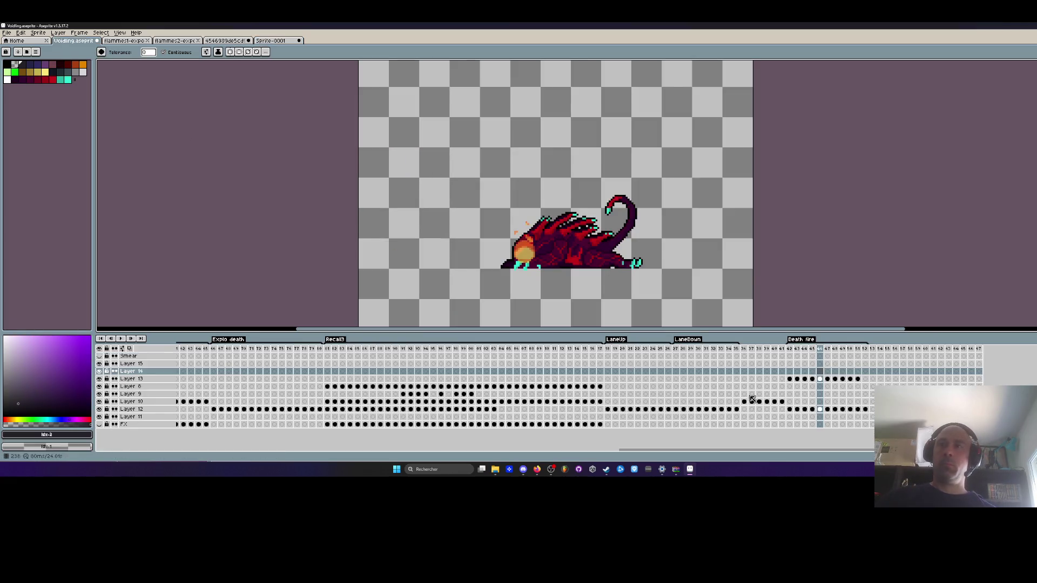
# Select the Layer 14 death-fire cels and move the fire down-right onto the monster.
pyautogui.click(790, 372)
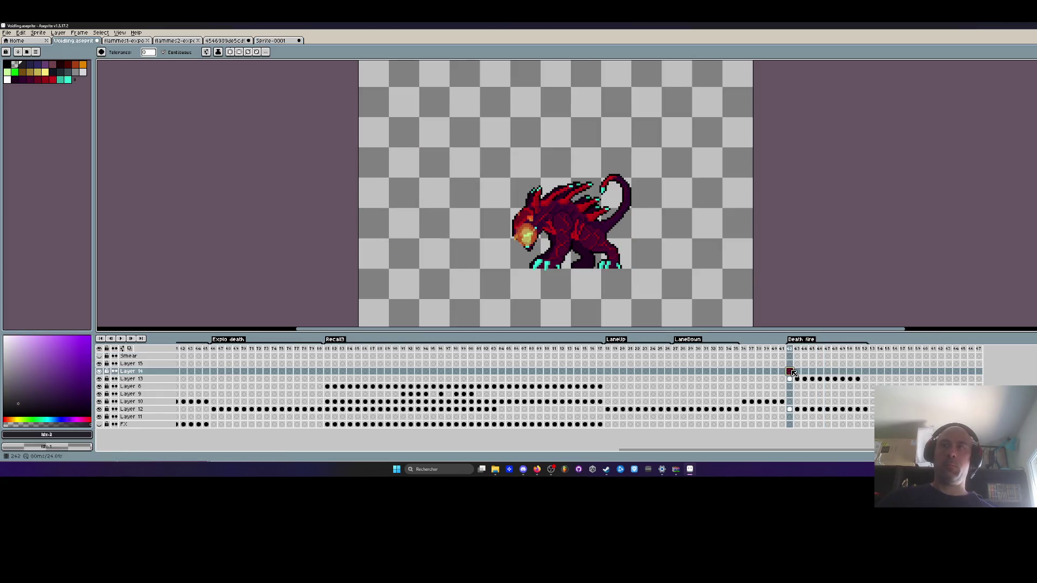
pyautogui.scroll(-2, 610, 248)
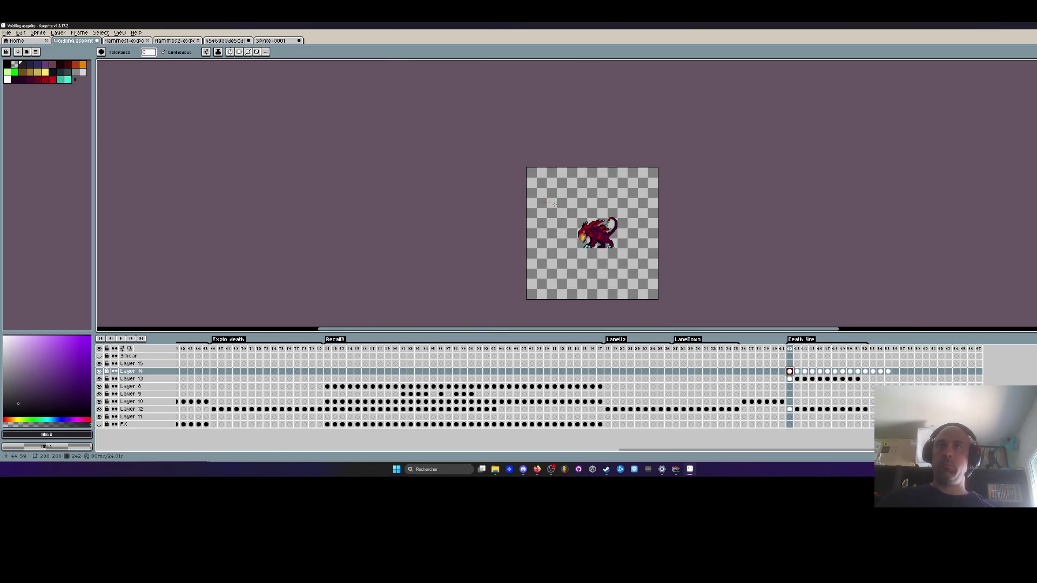
pyautogui.press('m')
pyautogui.moveTo(503, 165); pyautogui.dragTo(606, 238)
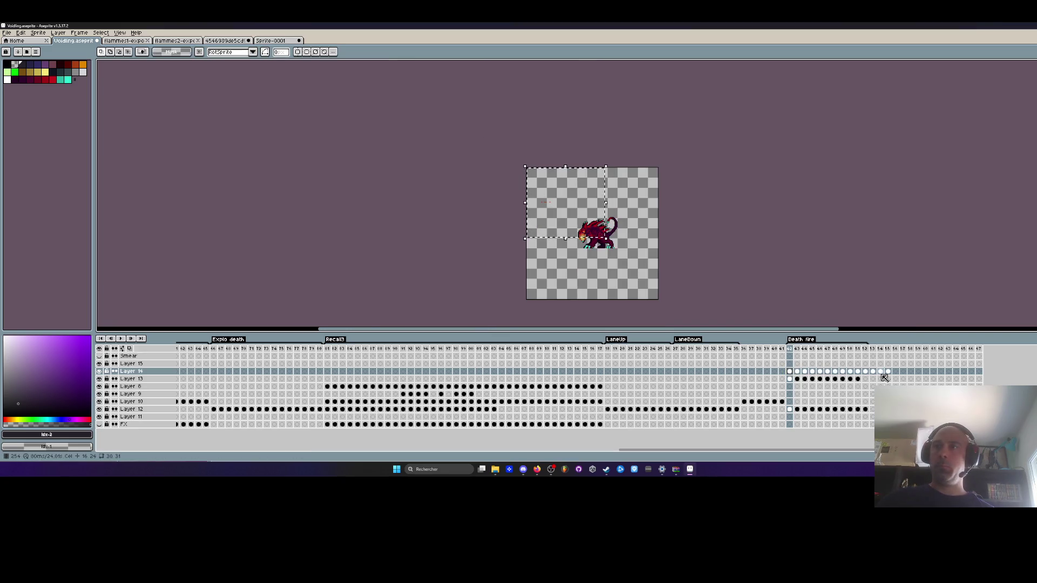
pyautogui.moveTo(884, 373); pyautogui.dragTo(790, 372)
pyautogui.moveTo(578, 225); pyautogui.dragTo(594, 238)
pyautogui.scroll(1, 595, 239)
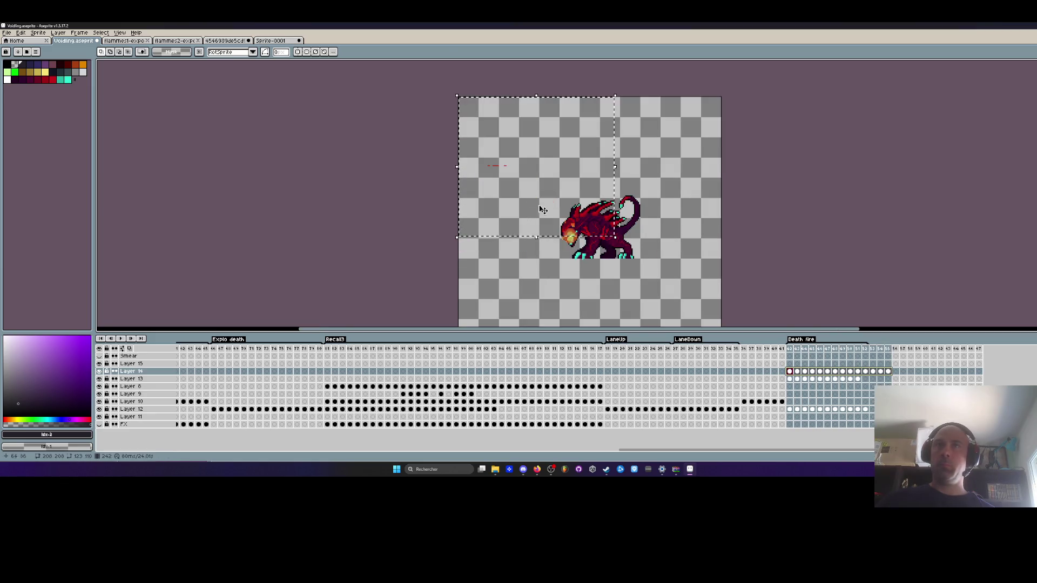
pyautogui.scroll(1, 582, 238)
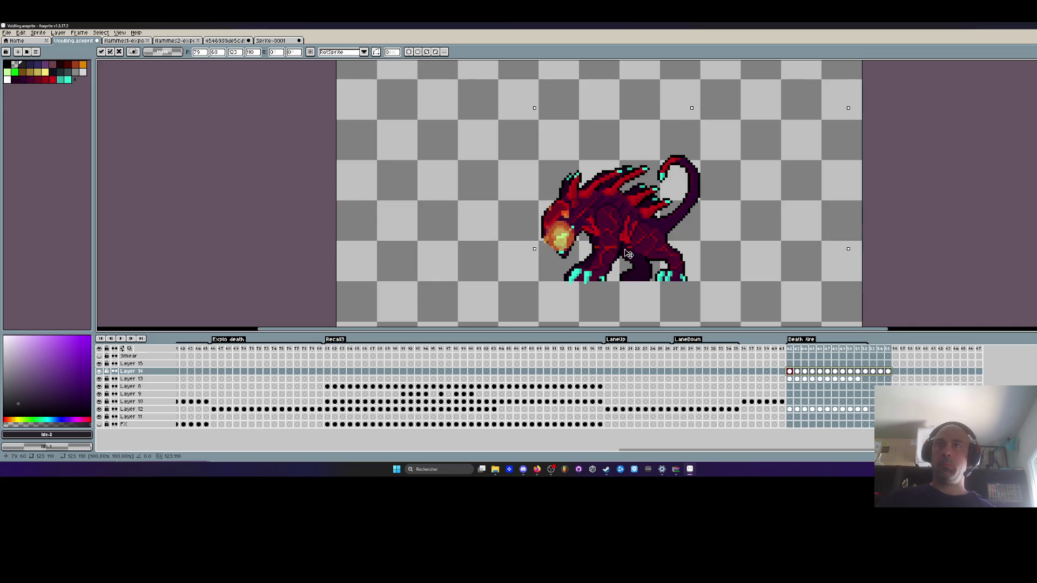
pyautogui.press('Return')
# Step through the death frames, hide Layer 13's fireball, and return to the Death fire start.
pyautogui.press('Right')
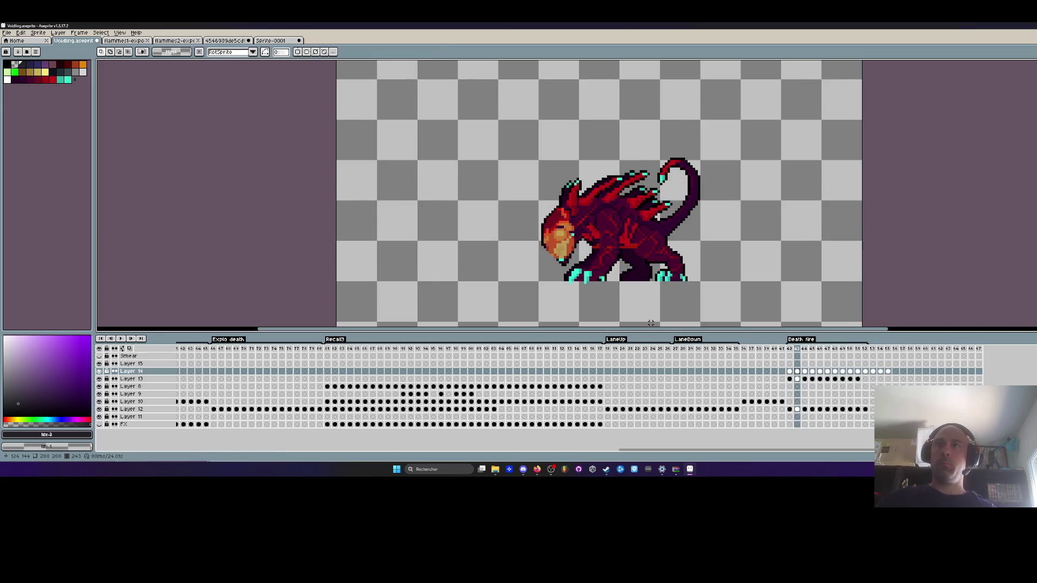
pyautogui.press('Return')
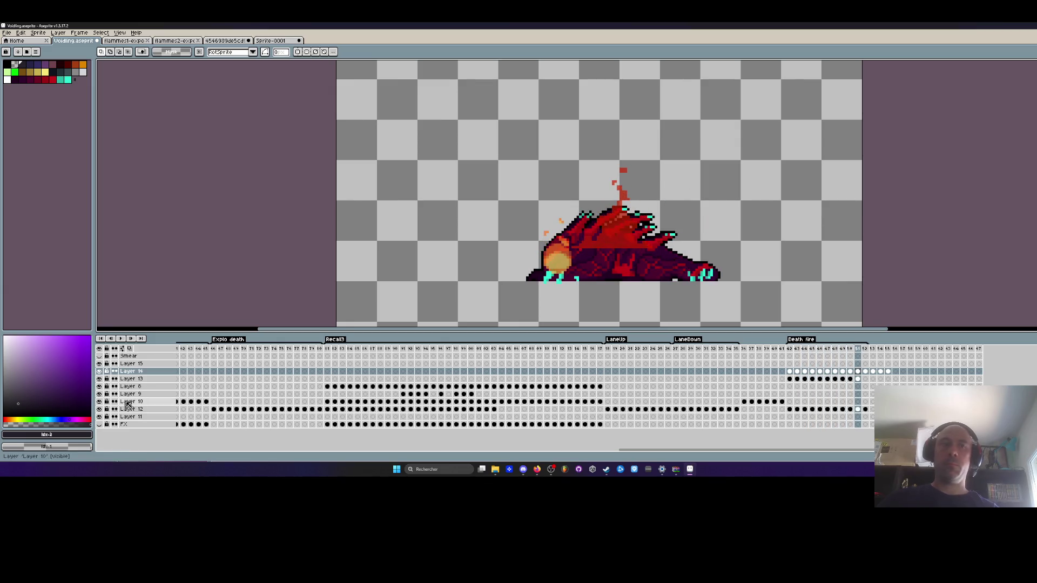
pyautogui.click(99, 379)
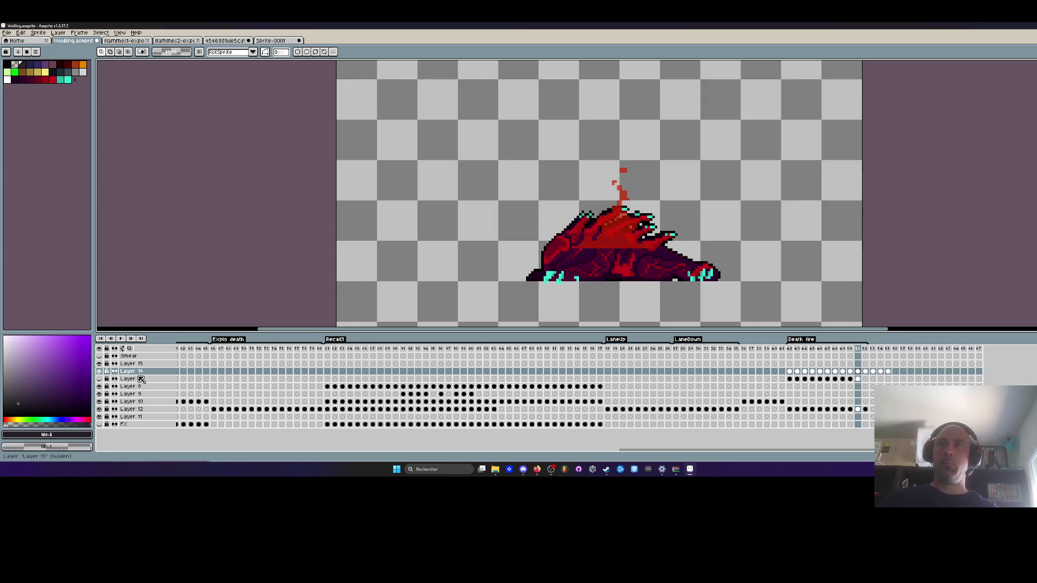
pyautogui.click(794, 378)
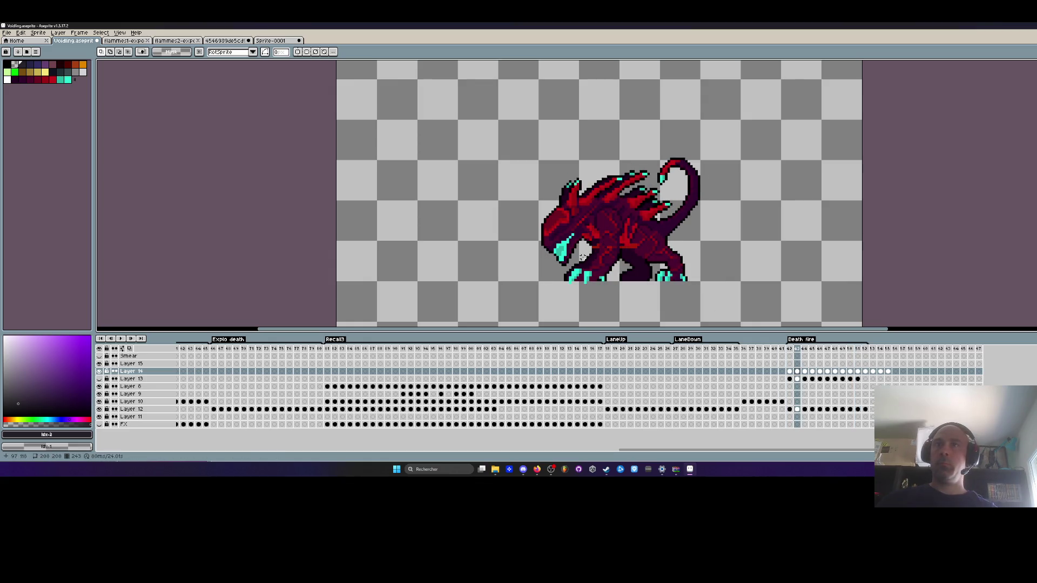
pyautogui.moveTo(792, 376); pyautogui.dragTo(889, 380)
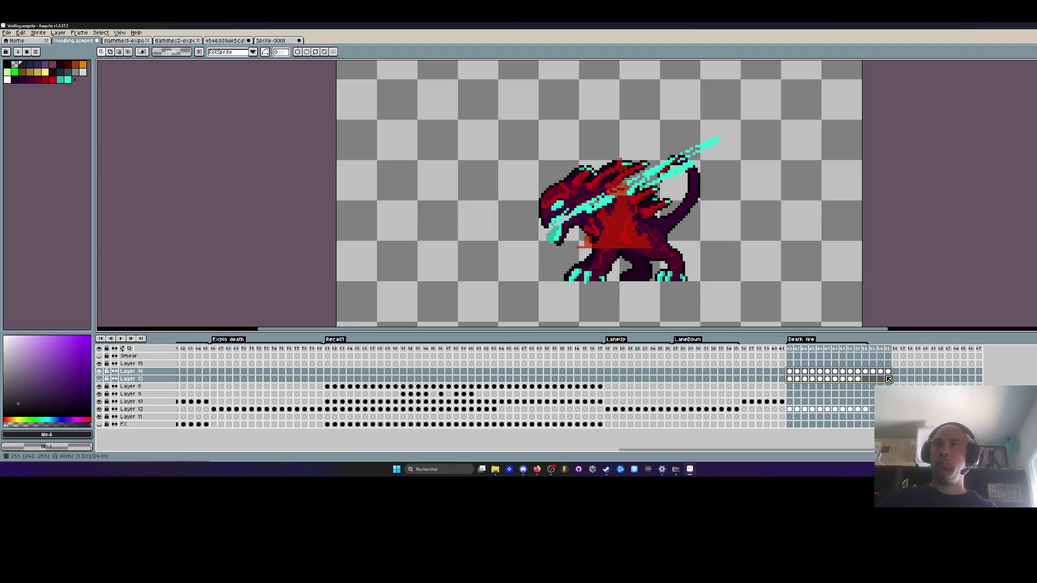
# Check Layer 12 by hiding and showing it, then show Layer 13's glow again.
pyautogui.click(858, 371)
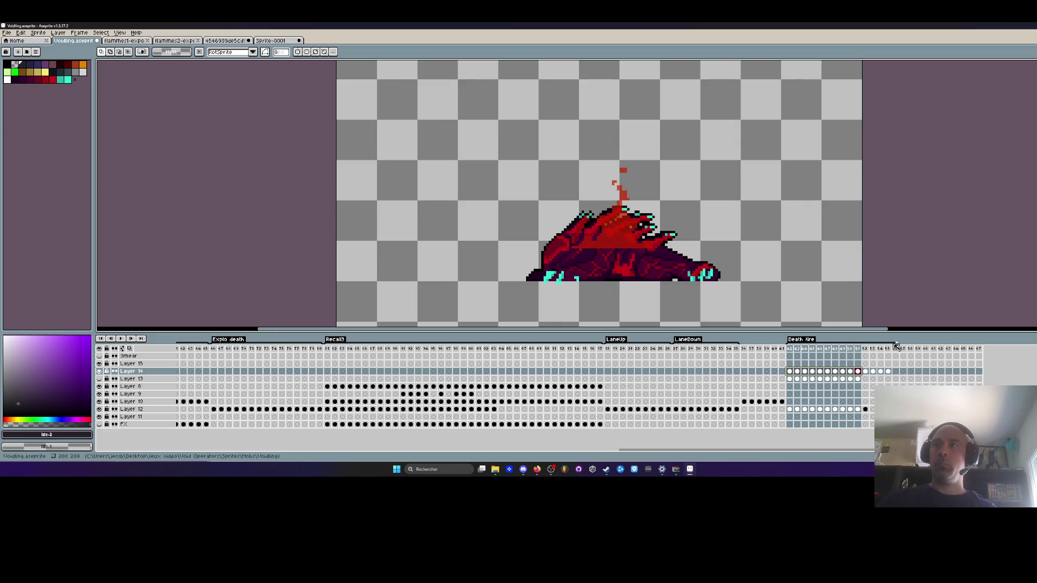
pyautogui.moveTo(882, 349); pyautogui.dragTo(980, 381)
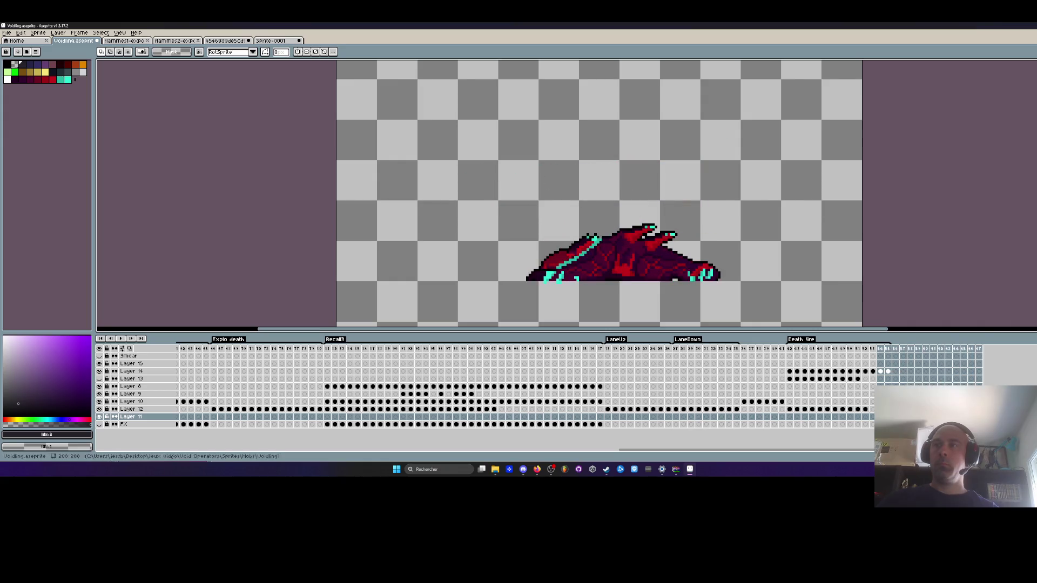
pyautogui.click(869, 412)
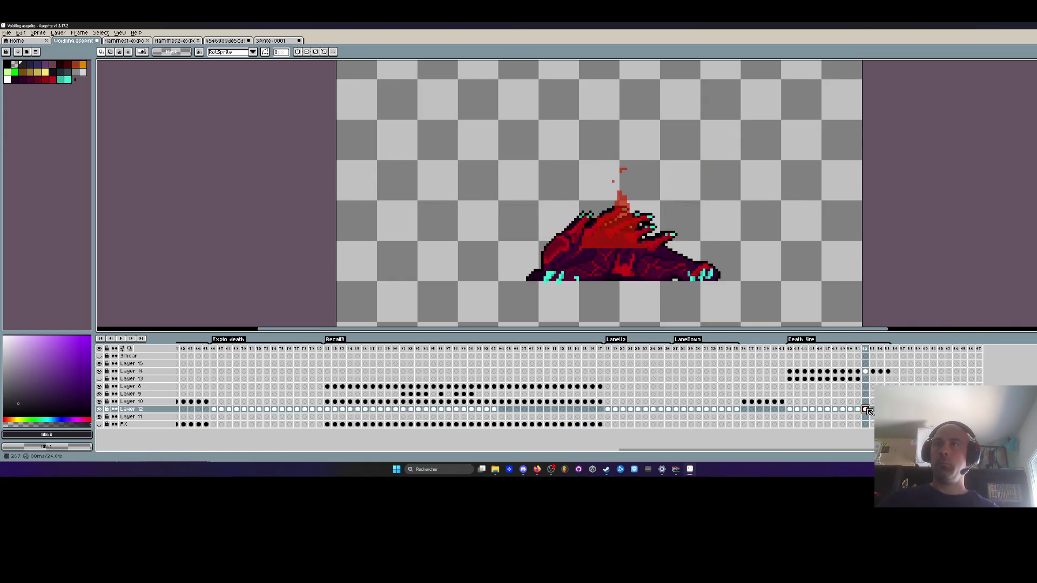
pyautogui.moveTo(790, 379); pyautogui.dragTo(861, 381)
pyautogui.click(792, 409)
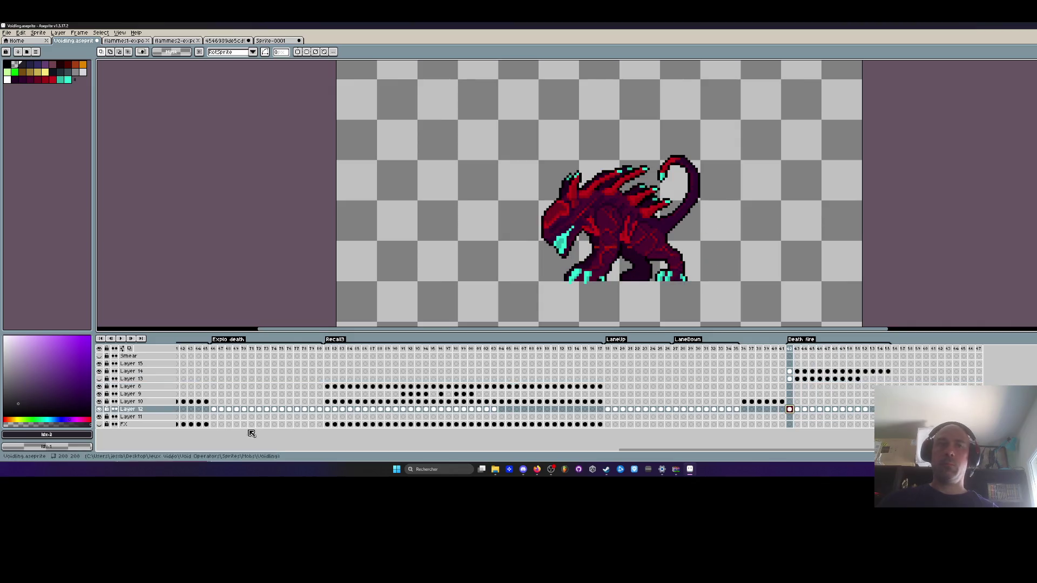
pyautogui.click(99, 410)
pyautogui.click(100, 409)
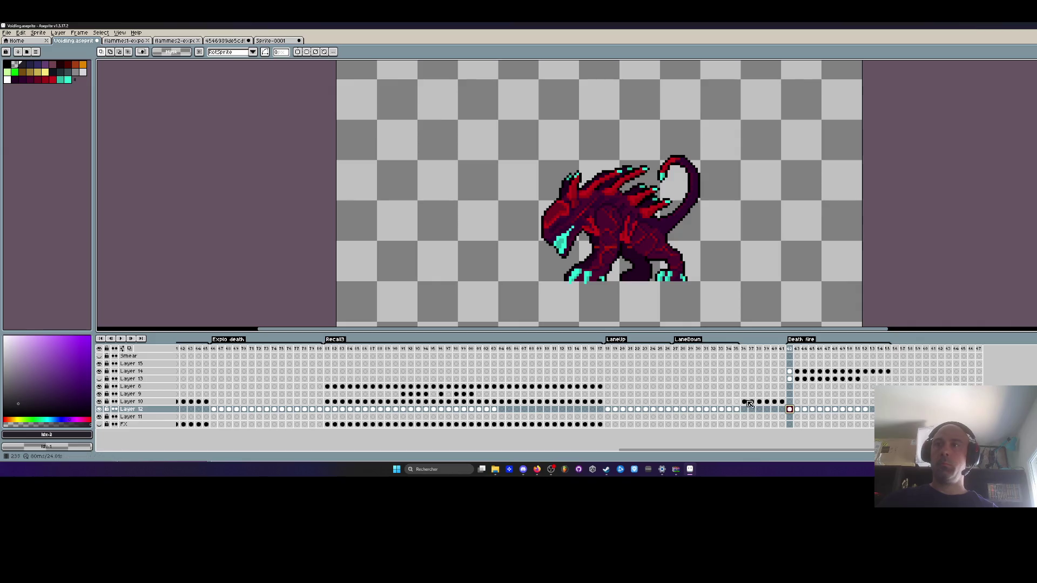
pyautogui.click(792, 381)
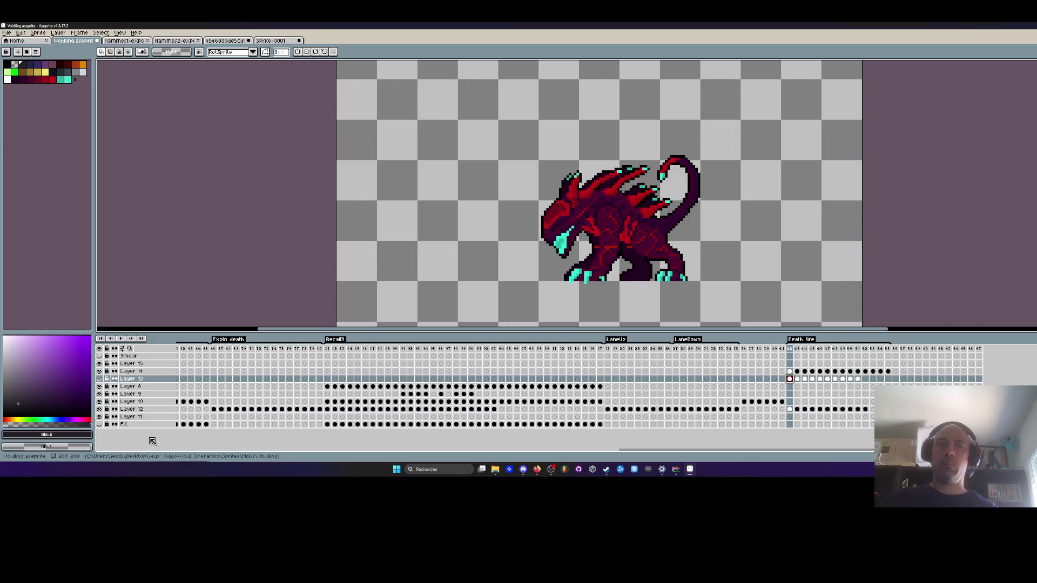
pyautogui.click(101, 380)
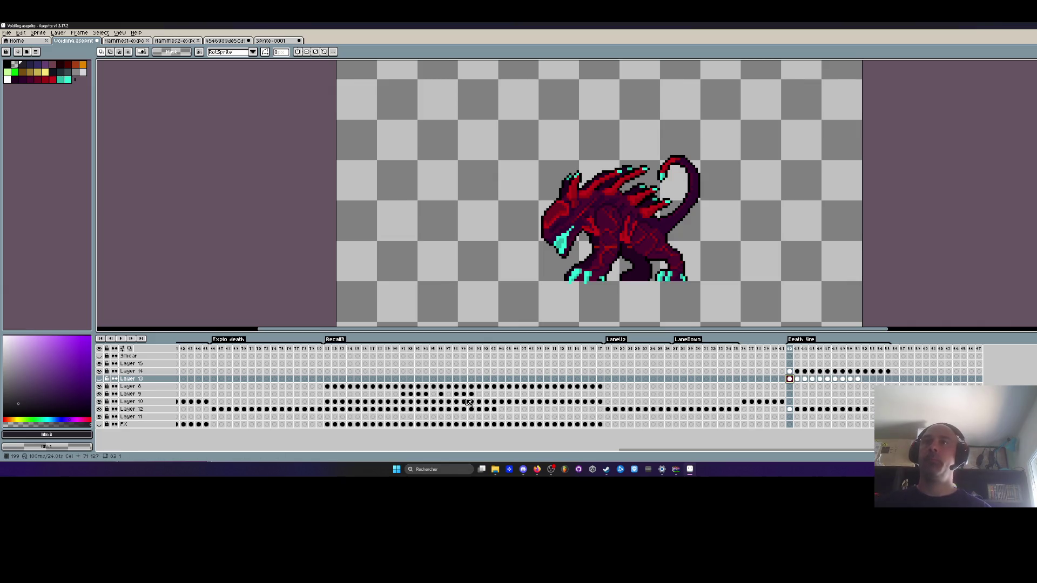
# Play Death fire, compare it with and without Layer 13's glow, and step through the collapse frames.
pyautogui.click(789, 372)
pyautogui.press('Return')
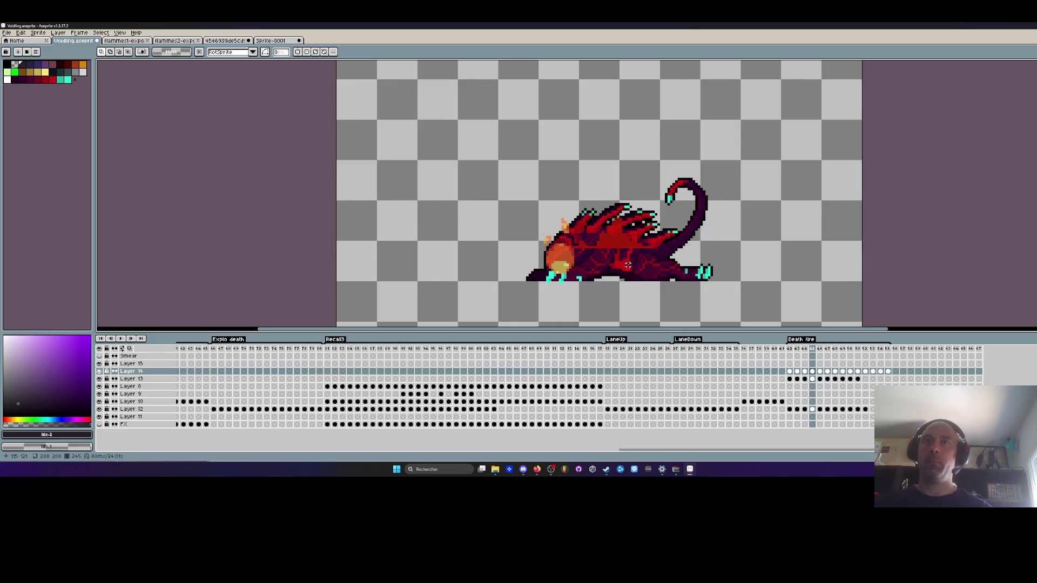
pyautogui.click(790, 379)
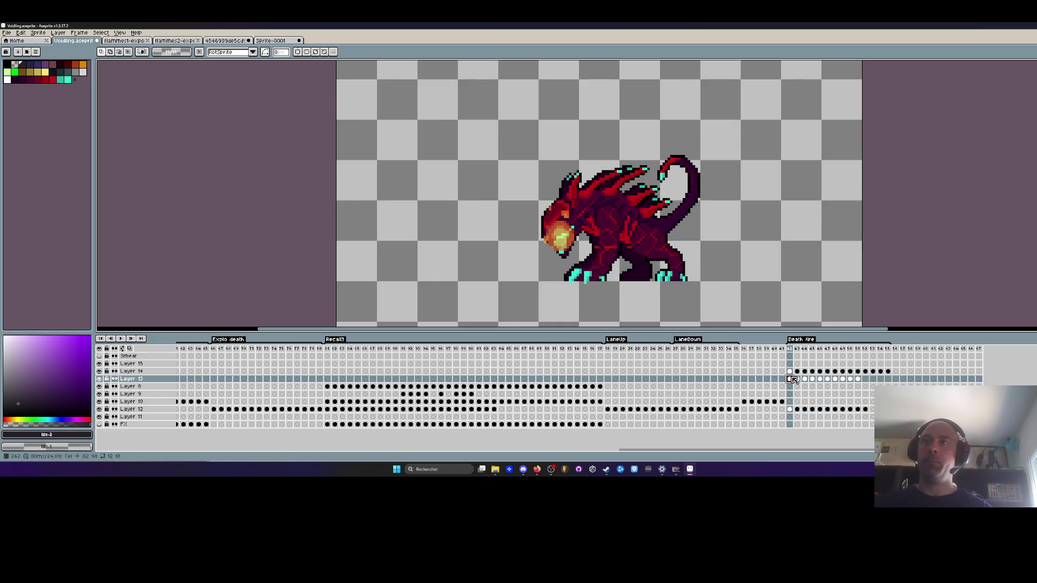
pyautogui.click(102, 379)
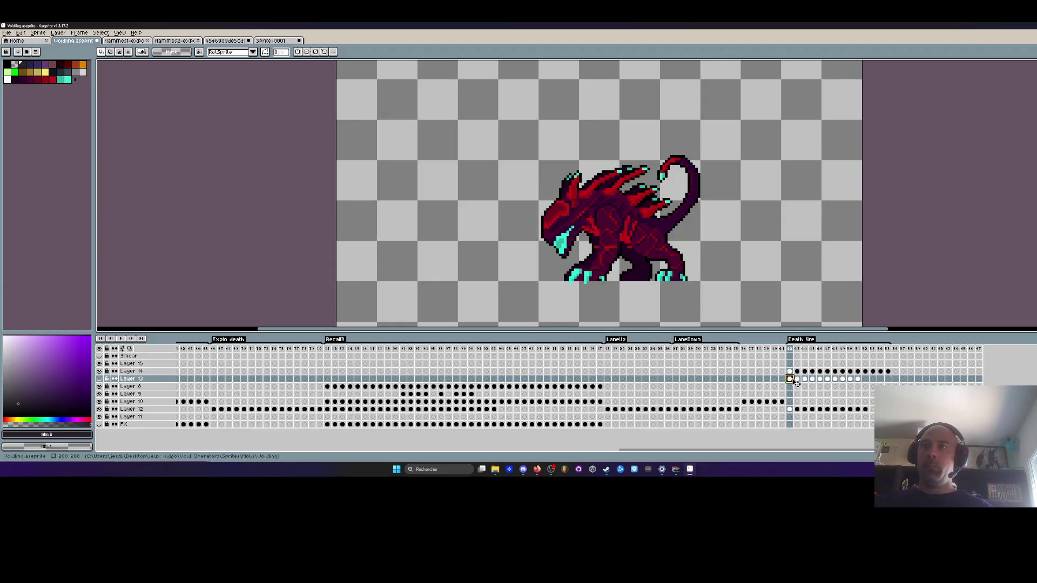
pyautogui.click(101, 380)
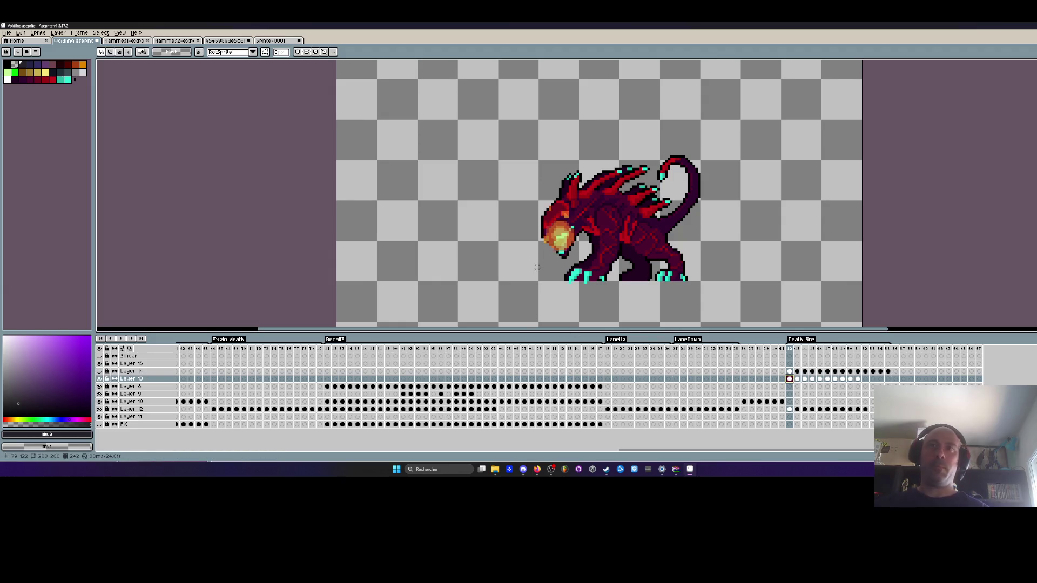
pyautogui.press('Right')
pyautogui.press('Right')
pyautogui.press('Right')
pyautogui.press('Right')
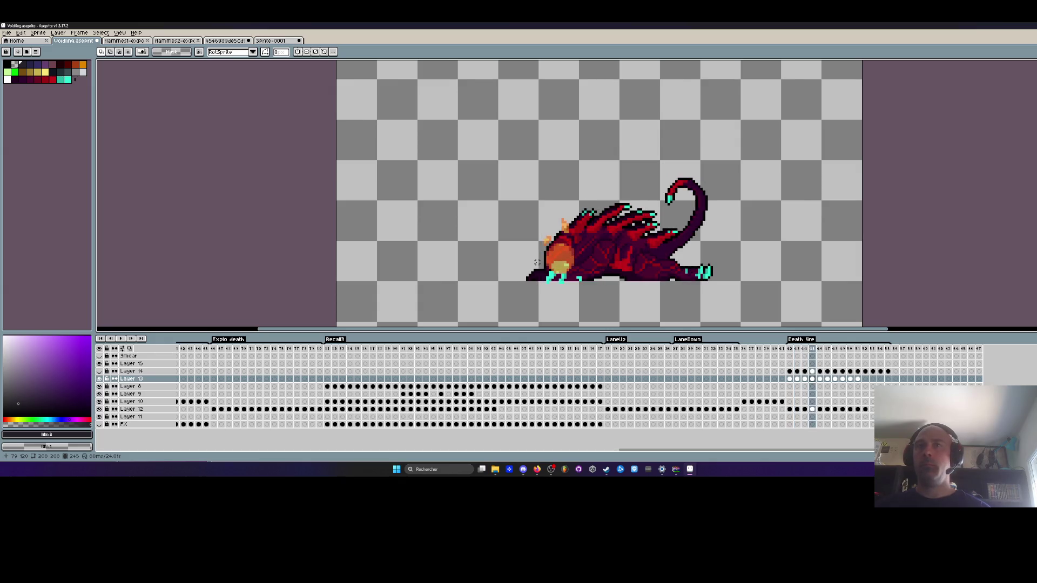
pyautogui.press('Left')
pyautogui.press('Left')
pyautogui.press('Left')
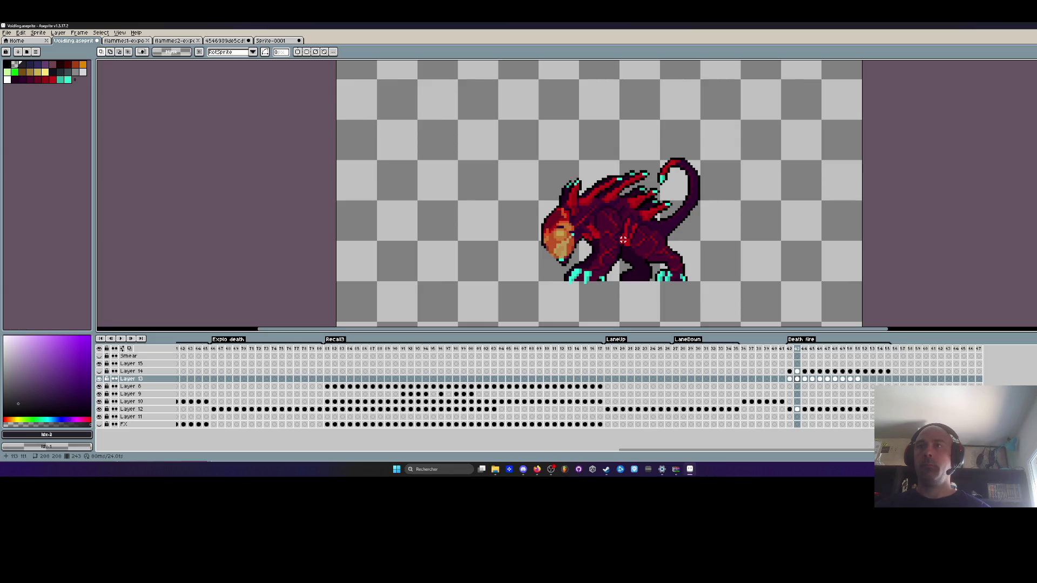
pyautogui.press('Right')
pyautogui.press('Right')
pyautogui.press('Right')
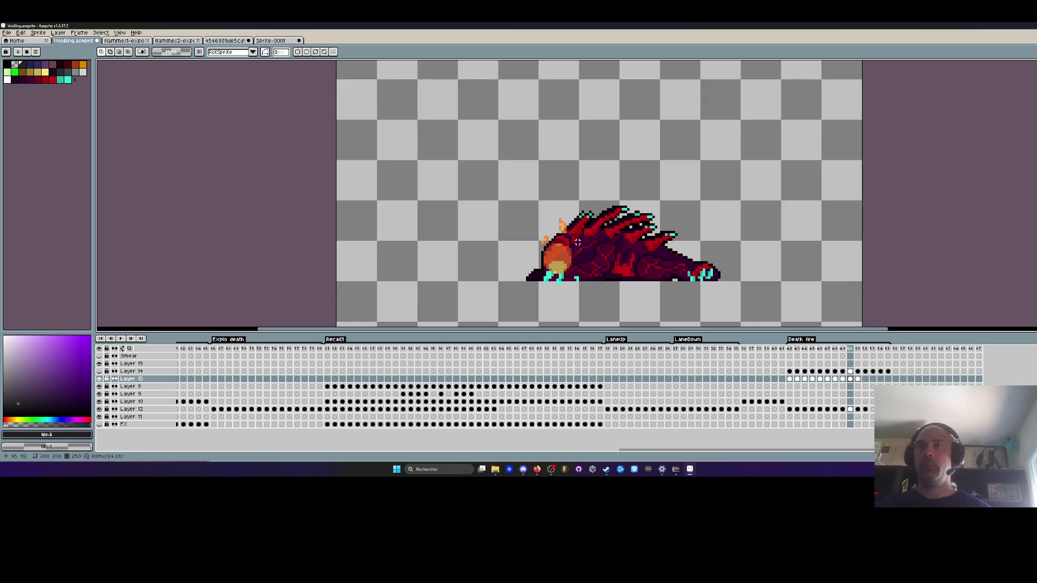
pyautogui.moveTo(791, 376)
pyautogui.mouseDown()
pyautogui.moveTo(887, 372)
pyautogui.moveTo(811, 378)
pyautogui.mouseUp()
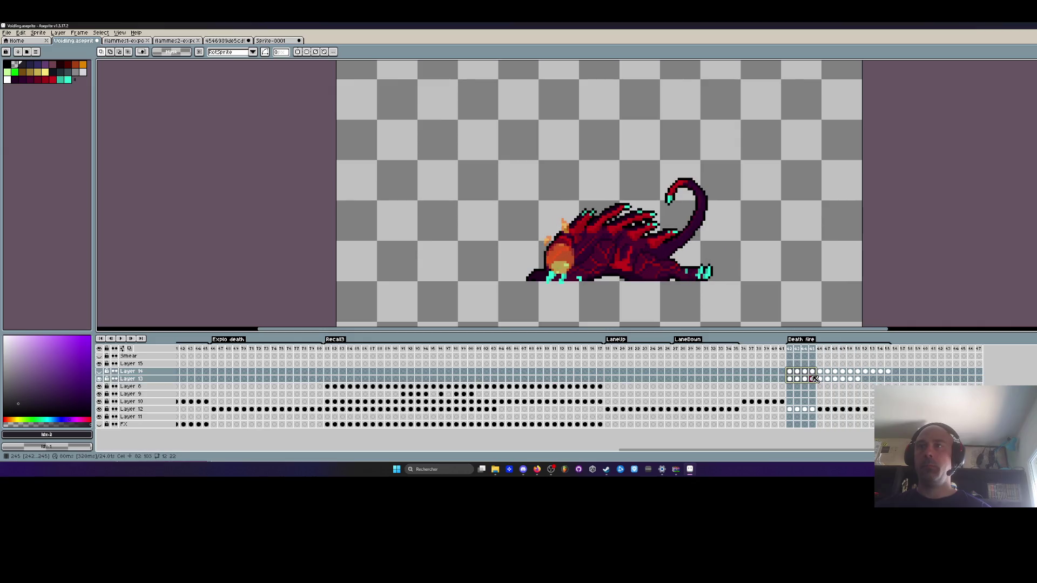
# Hide Layer 13's glow, then move the fire pixels on the Layer 14 cels and commit.
pyautogui.click(99, 379)
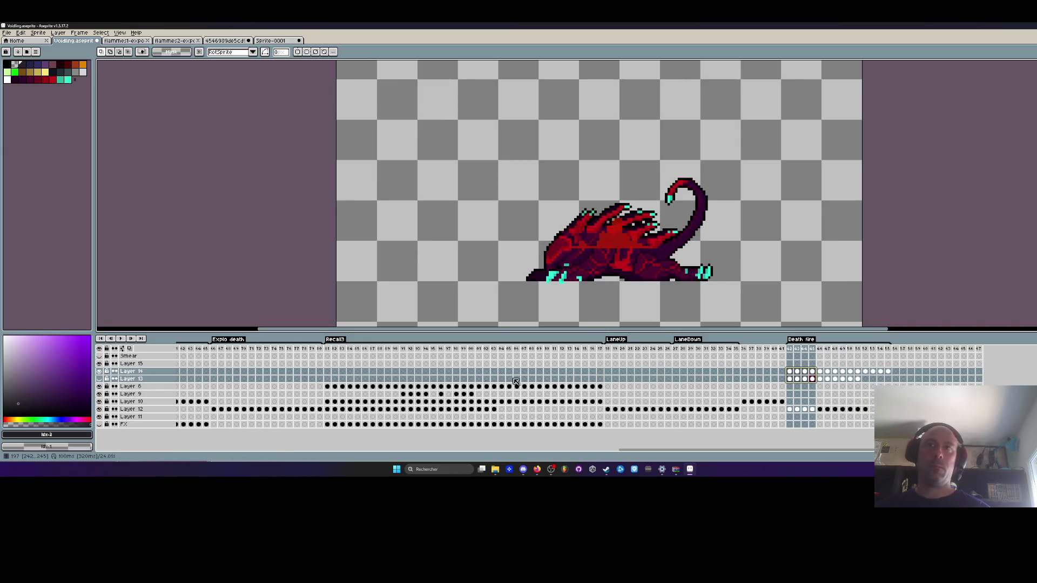
pyautogui.scroll(-1, 530, 215)
pyautogui.moveTo(410, 81); pyautogui.dragTo(778, 293)
pyautogui.moveTo(888, 372); pyautogui.dragTo(792, 376)
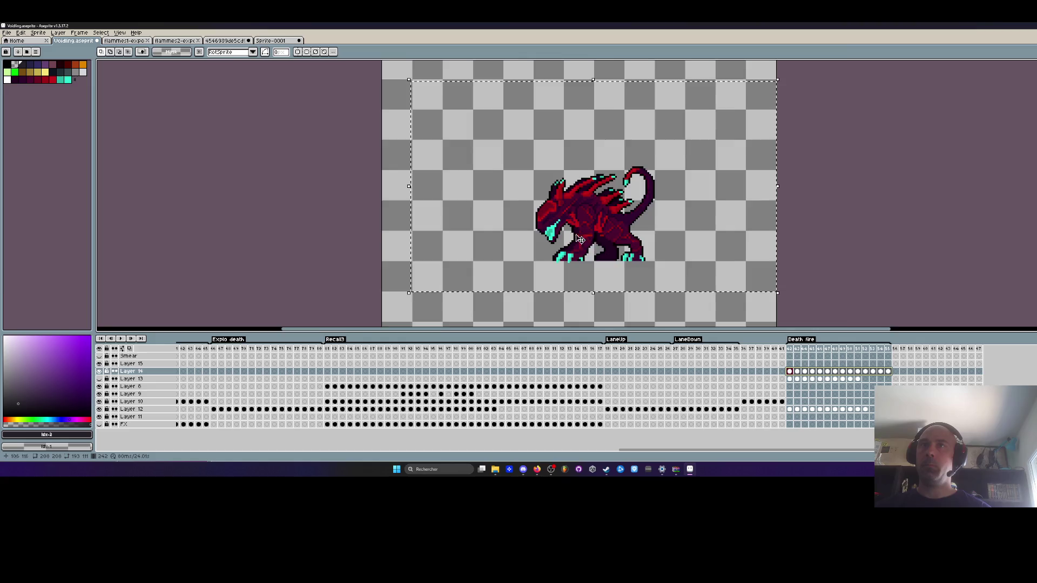
pyautogui.scroll(1, 569, 233)
pyautogui.click(594, 268)
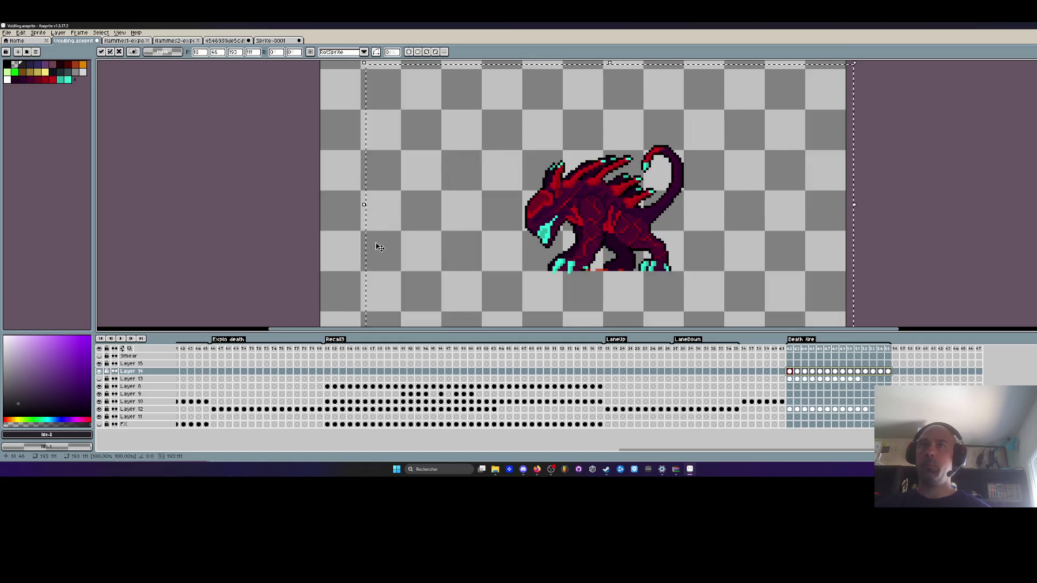
pyautogui.click(357, 229)
pyautogui.press('.')
pyautogui.press('.')
pyautogui.press('.')
pyautogui.press('.')
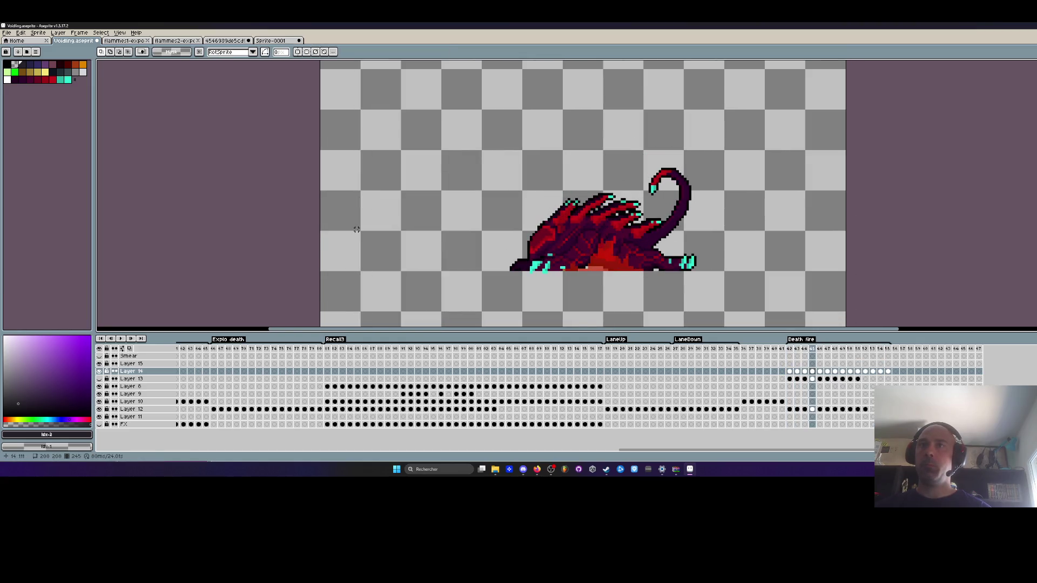
# Shift the Layer 14 fire cels from frame 42 three frames later and play to check timing.
pyautogui.moveTo(888, 372)
pyautogui.mouseDown()
pyautogui.moveTo(789, 372)
pyautogui.moveTo(904, 372)
pyautogui.mouseUp()
pyautogui.click(789, 350)
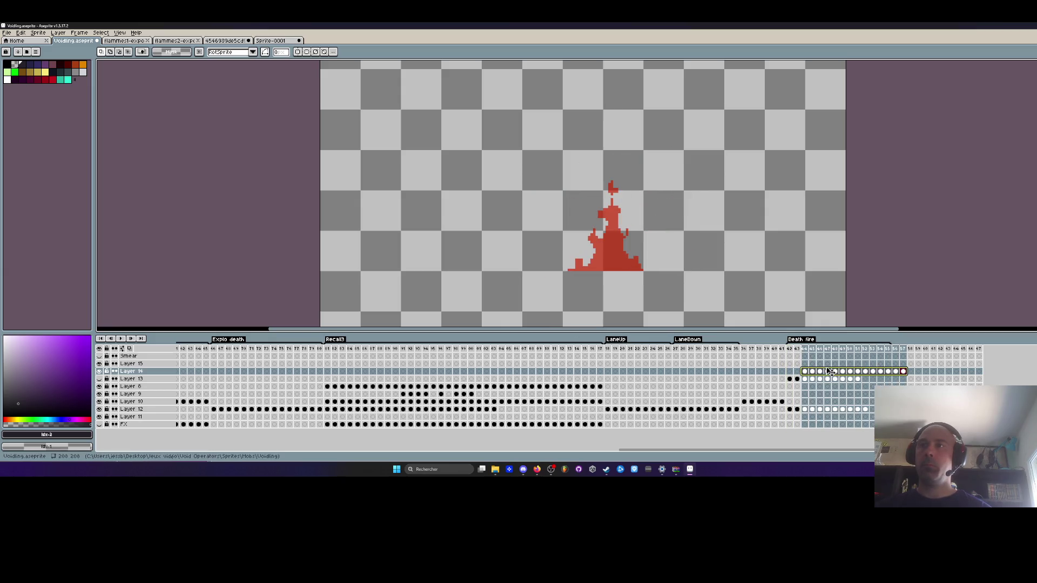
pyautogui.moveTo(831, 374); pyautogui.dragTo(854, 373)
pyautogui.press('Return')
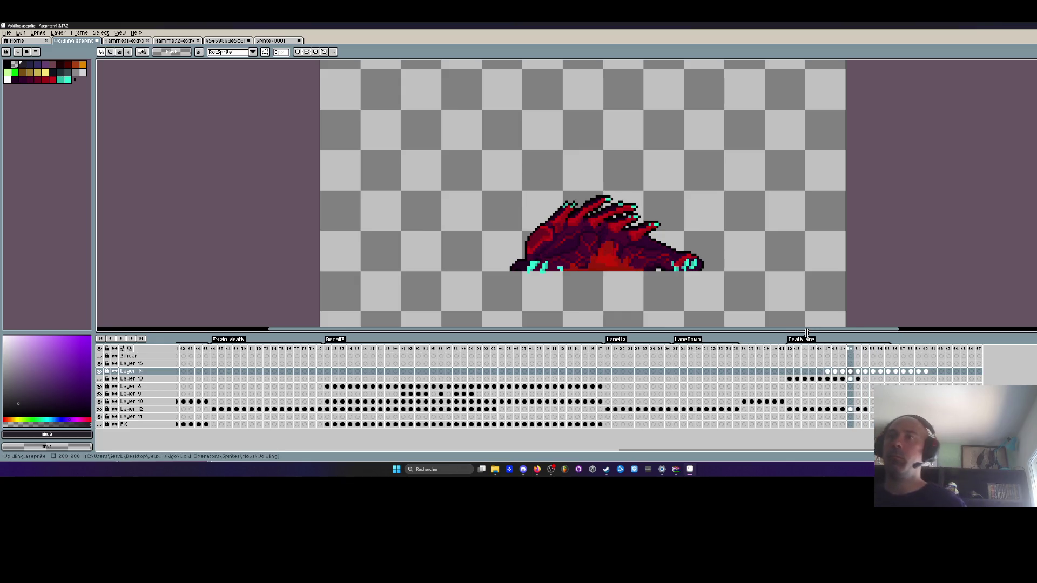
pyautogui.press('Return')
# Reposition the fire around the creature on the Layer 14 cels, replay, then clear the selection.
pyautogui.moveTo(926, 373); pyautogui.dragTo(794, 373)
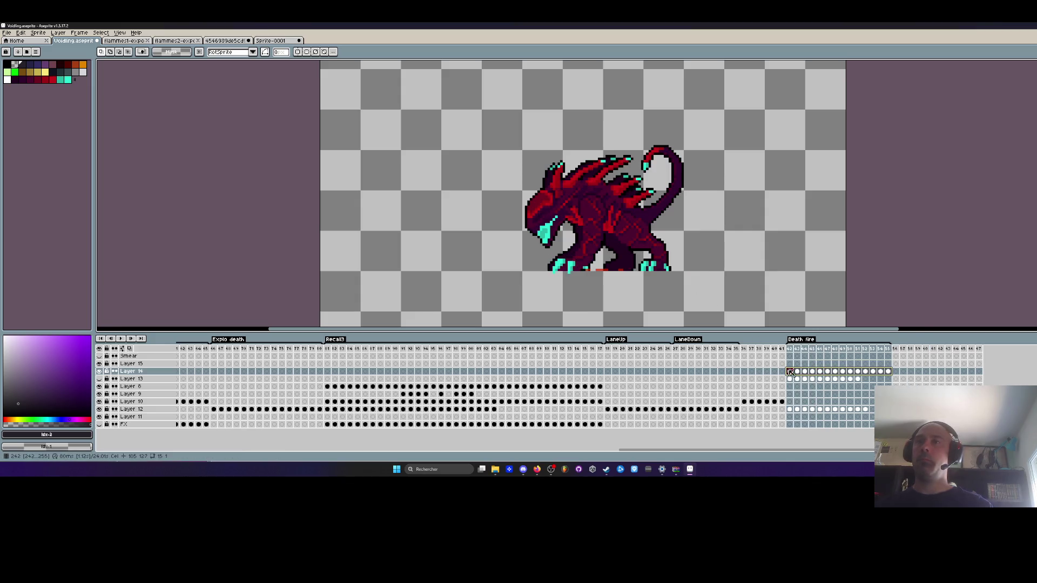
pyautogui.moveTo(473, 123); pyautogui.dragTo(768, 323)
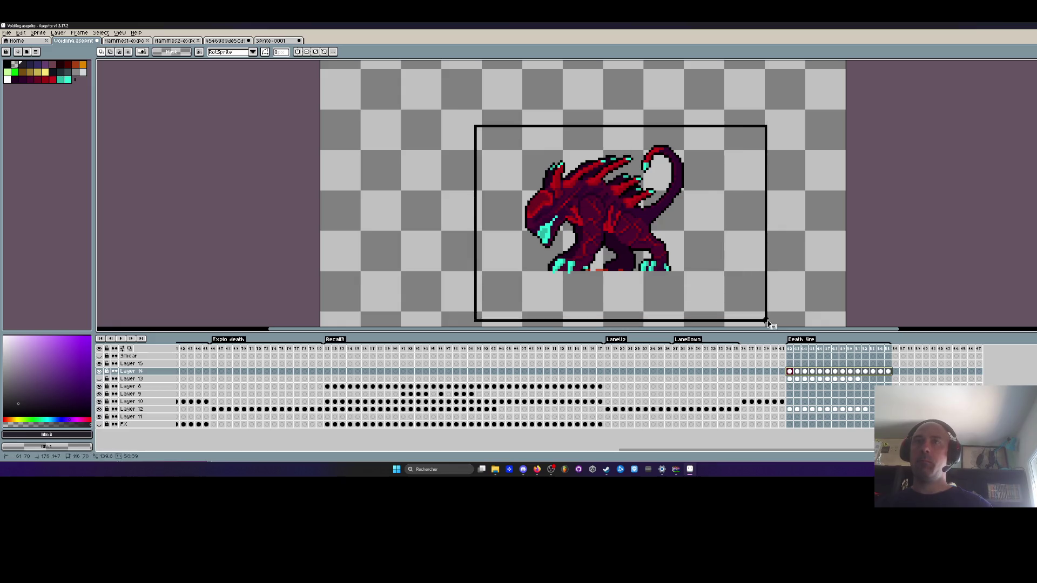
pyautogui.moveTo(885, 373); pyautogui.dragTo(789, 373)
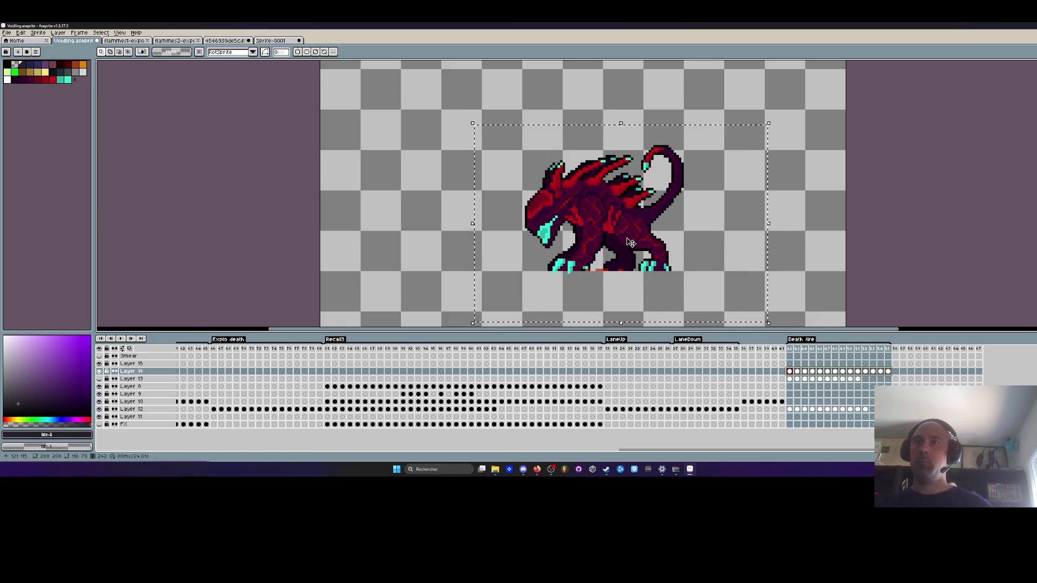
pyautogui.scroll(1, 613, 217)
pyautogui.click(613, 217)
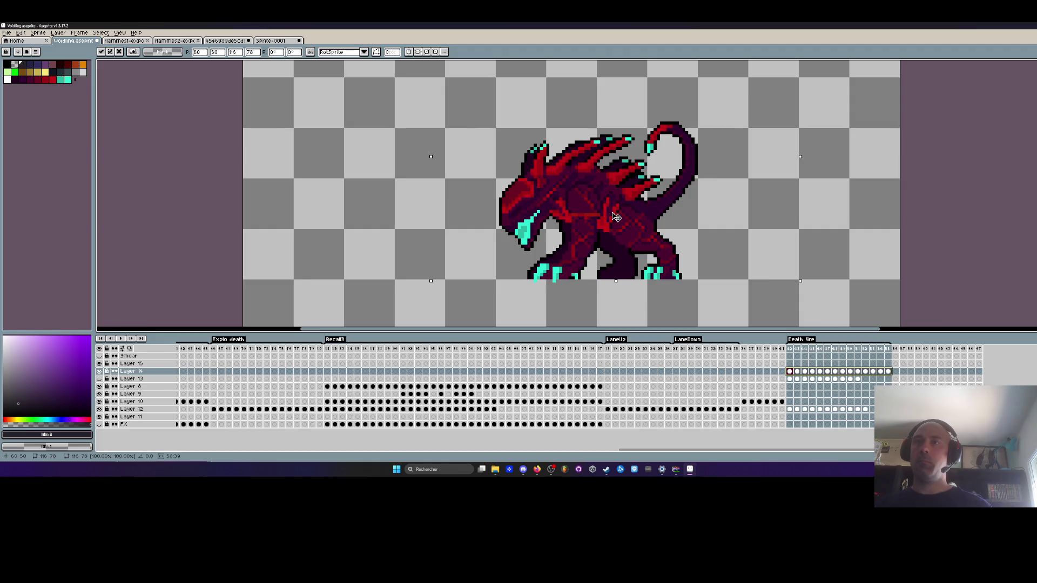
pyautogui.scroll(-1, 616, 217)
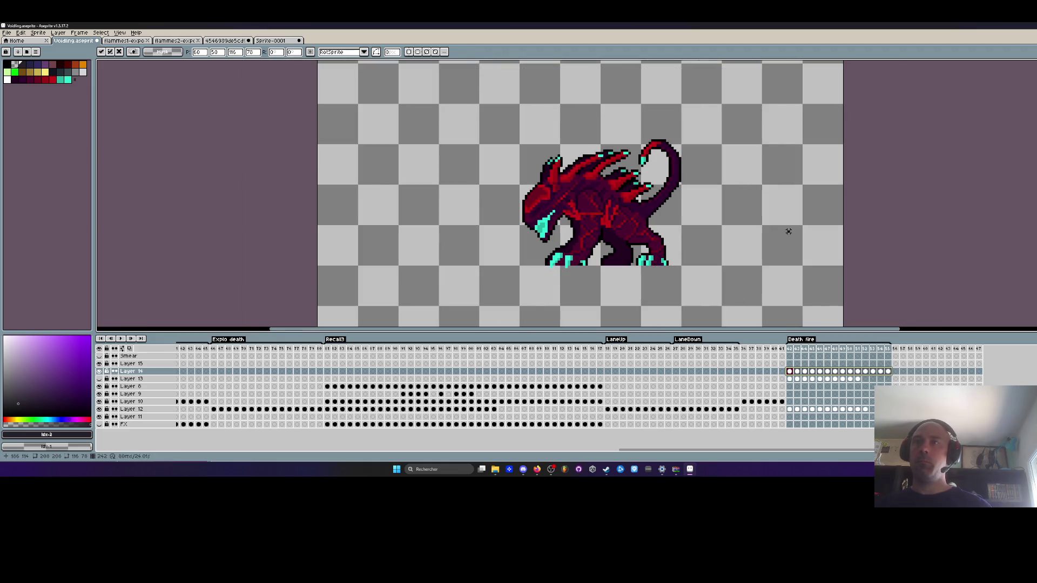
pyautogui.click(771, 226)
pyautogui.press('Return')
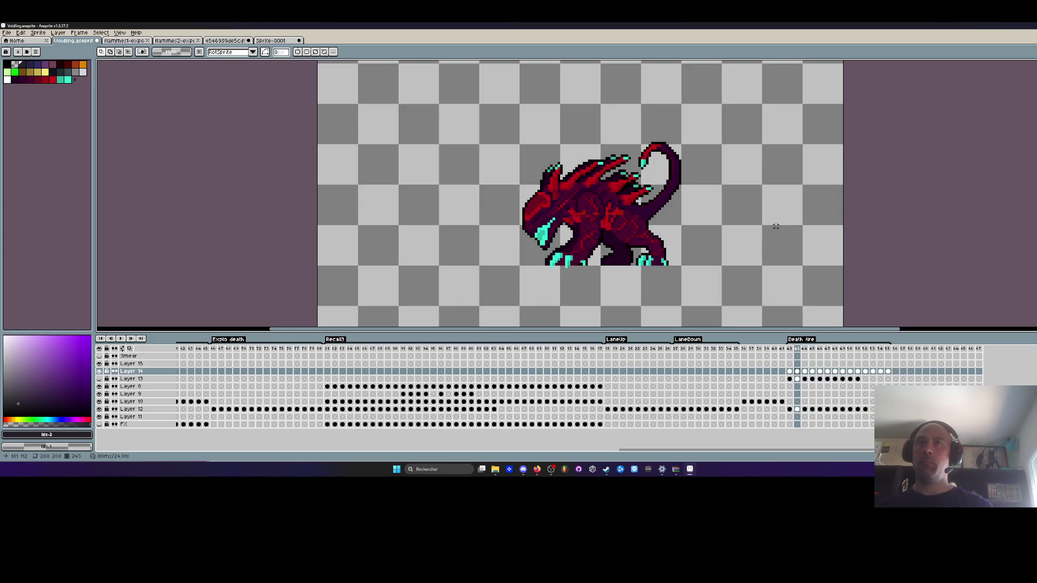
pyautogui.press('Return')
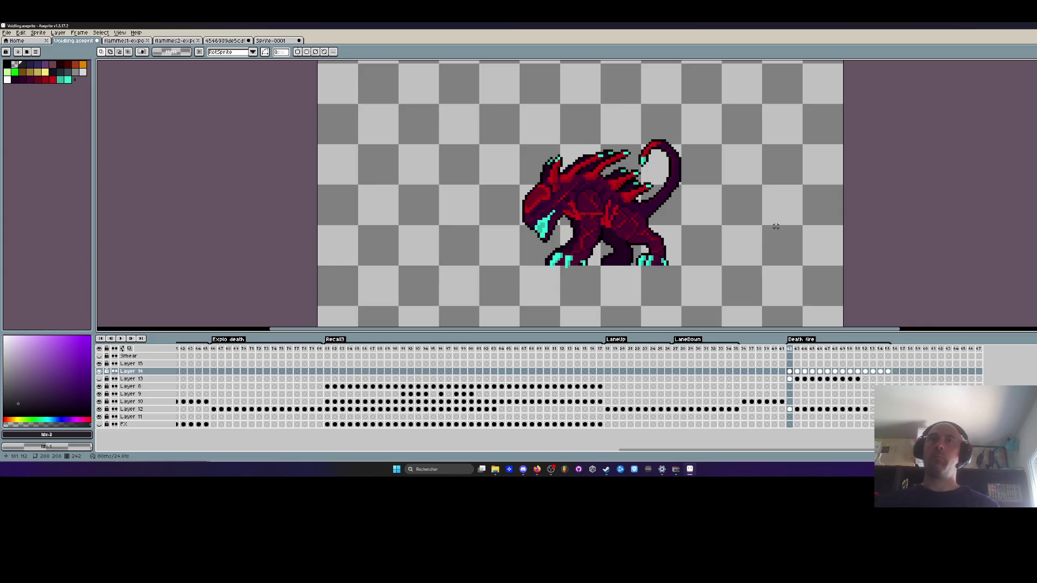
pyautogui.moveTo(892, 375); pyautogui.dragTo(791, 375)
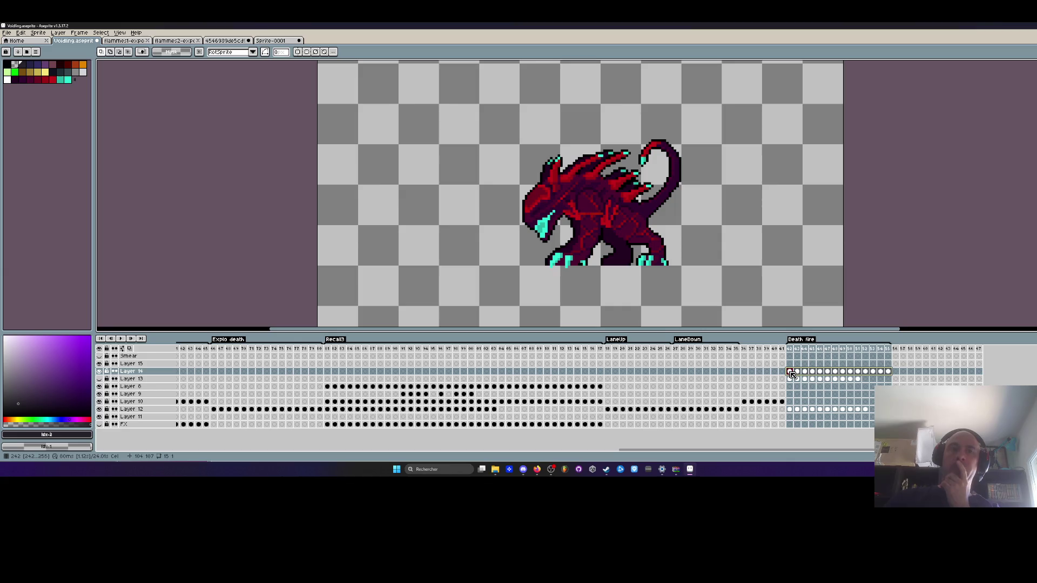
pyautogui.press('Escape')
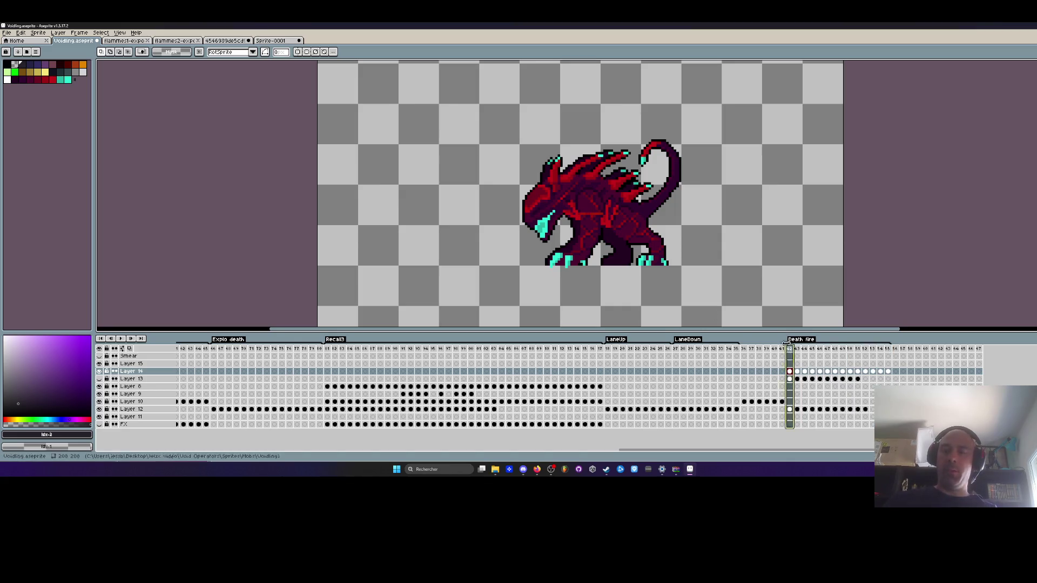
# Play and stop the Death fire animation twice to inspect the glow.
pyautogui.press('Return')
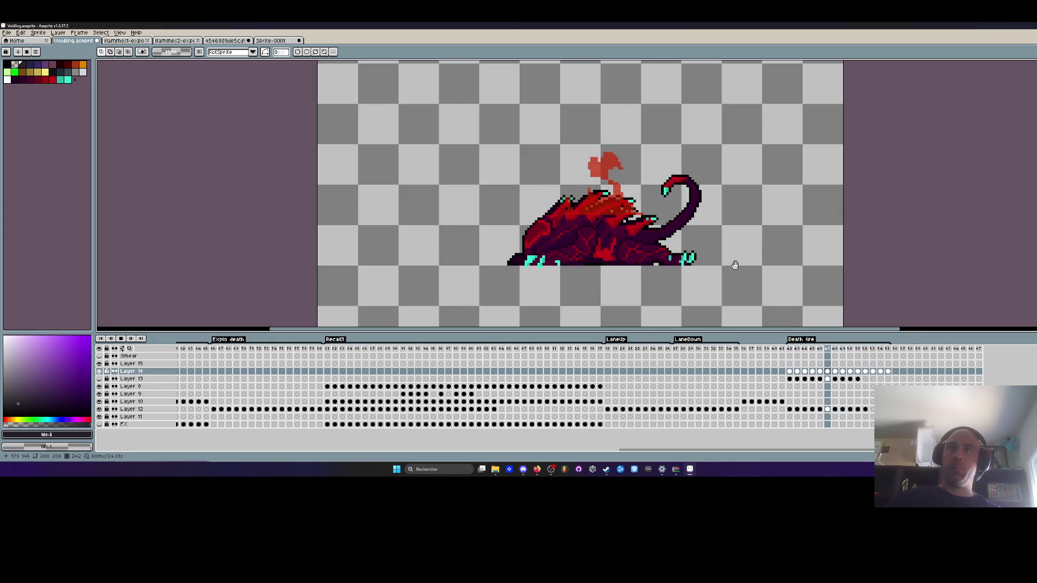
pyautogui.press('Return')
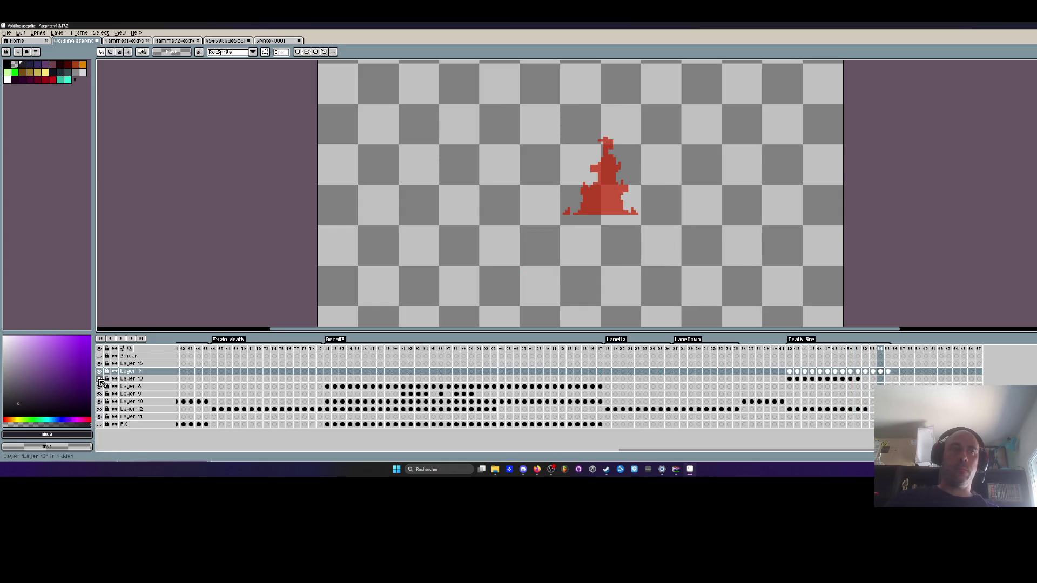
pyautogui.press('Return')
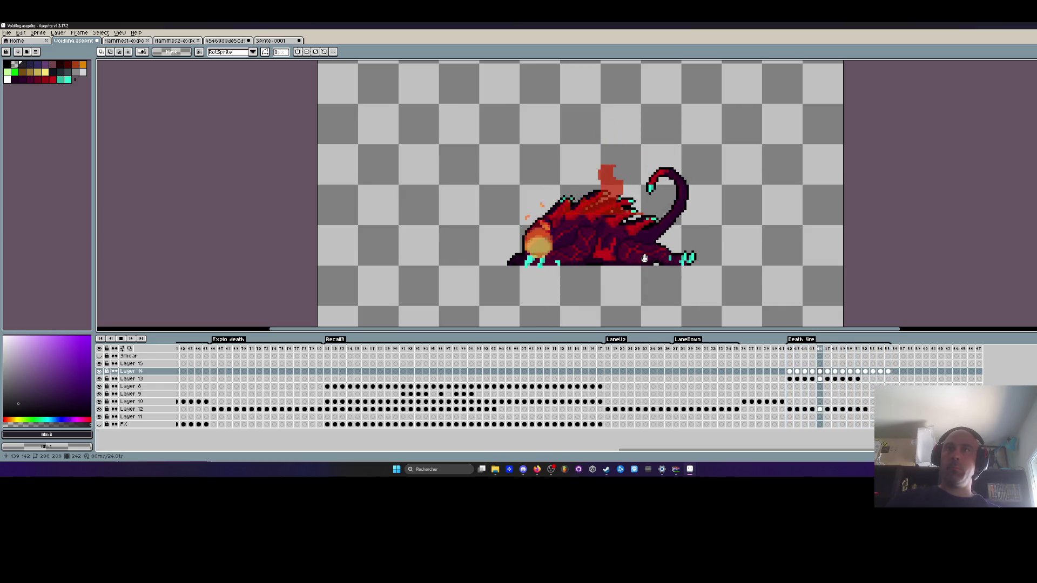
pyautogui.press('Return')
# Select the Layer 14 cels from frame 45 onward and step through the early collapse frames.
pyautogui.moveTo(891, 376)
pyautogui.mouseDown()
pyautogui.moveTo(789, 375)
pyautogui.moveTo(816, 373)
pyautogui.mouseUp()
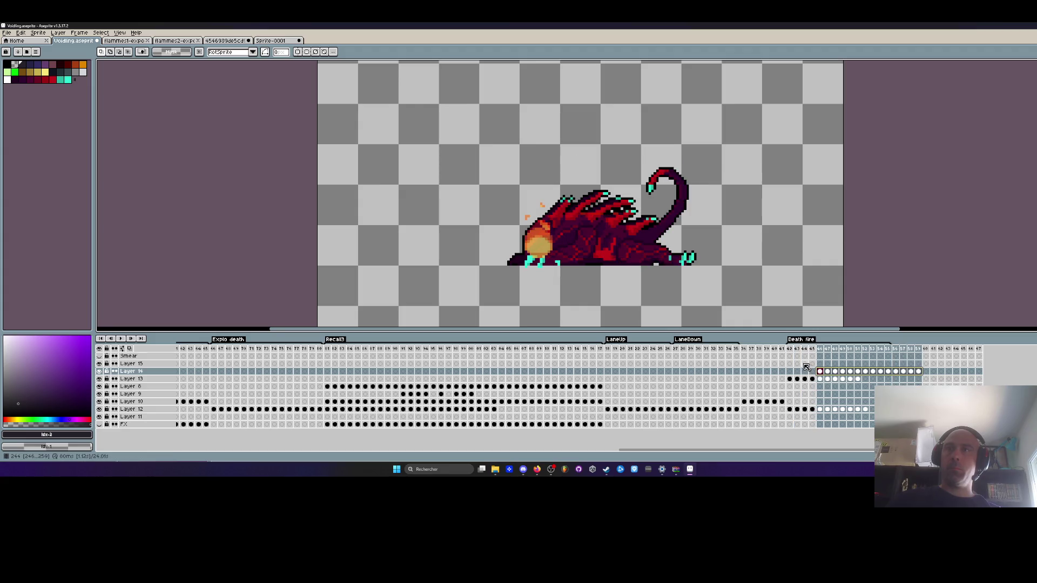
pyautogui.click(813, 372)
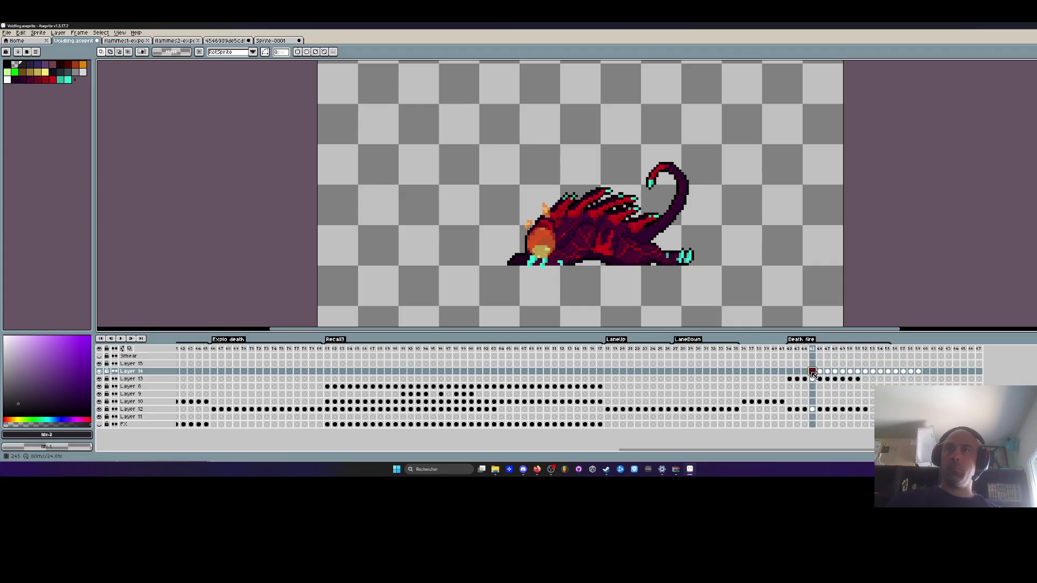
pyautogui.moveTo(918, 372); pyautogui.dragTo(812, 373)
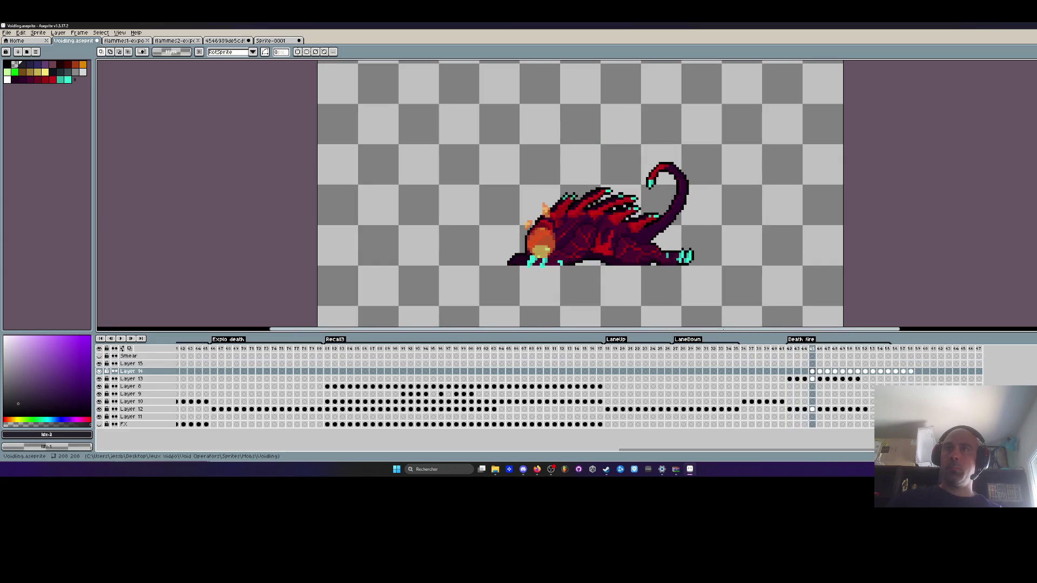
pyautogui.moveTo(913, 372); pyautogui.dragTo(802, 365)
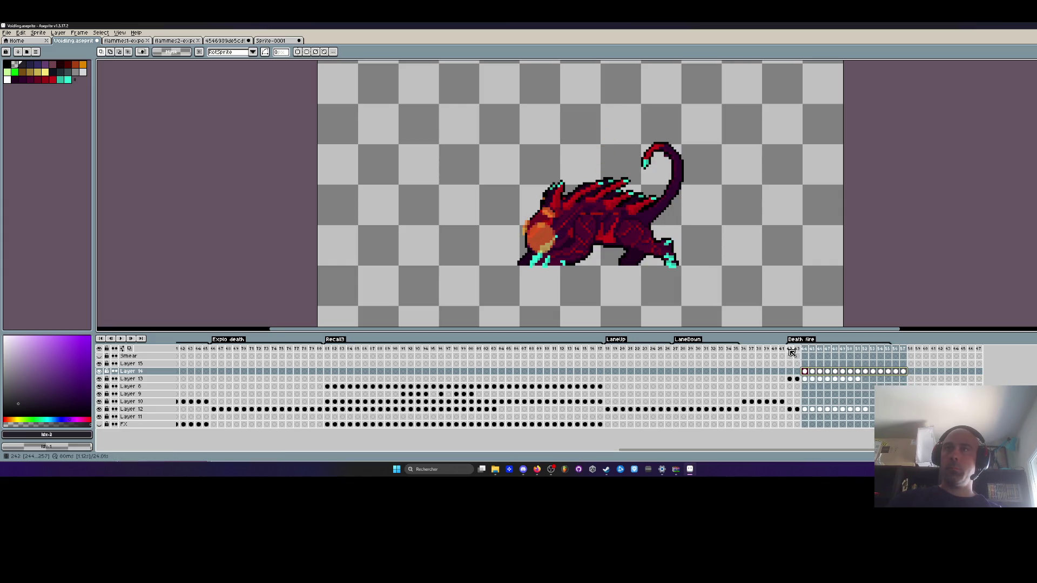
pyautogui.click(792, 351)
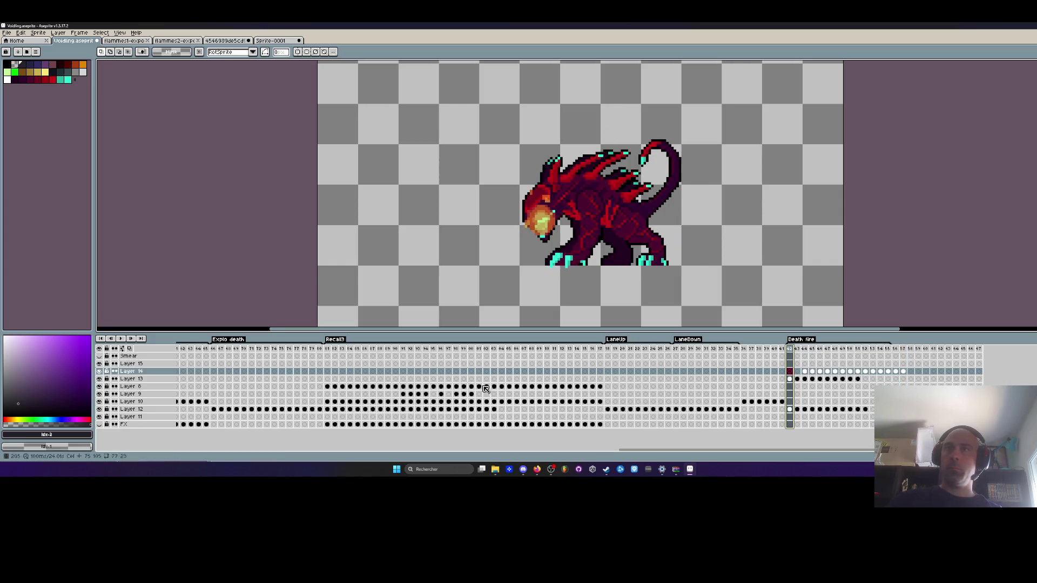
pyautogui.click(805, 372)
pyautogui.click(813, 373)
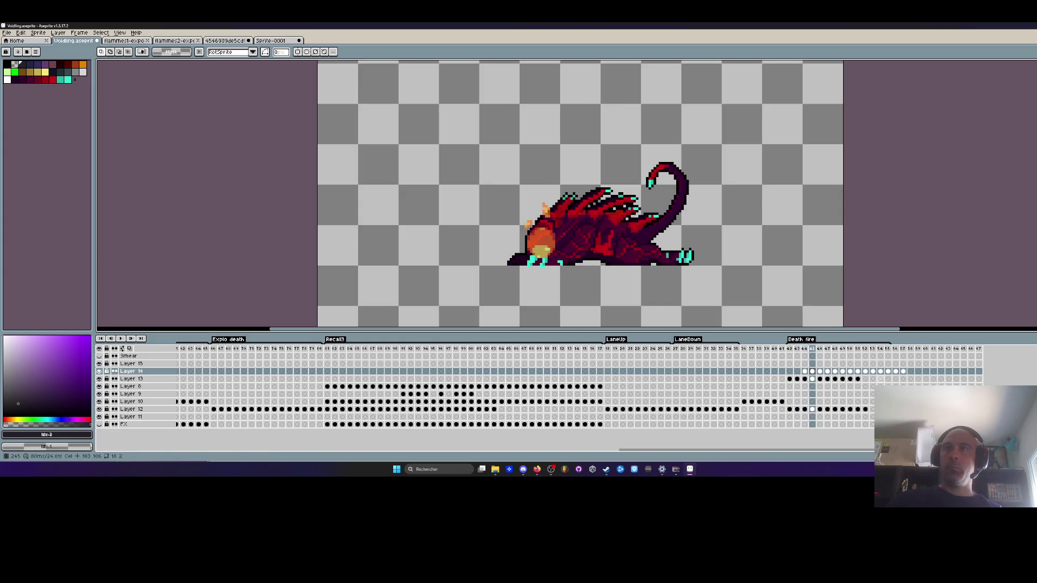
pyautogui.press('Left')
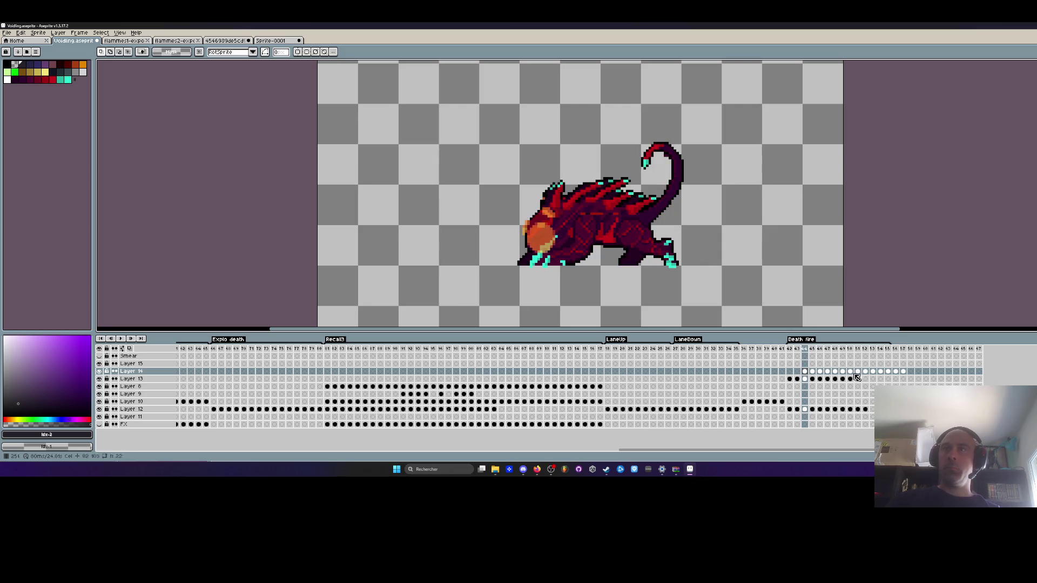
# Move the glow on Layer 14 frames 44–57 onto the creature's head and check frames 51–52.
pyautogui.scroll(-1, 476, 105)
pyautogui.moveTo(458, 67)
pyautogui.mouseDown()
pyautogui.moveTo(789, 262)
pyautogui.moveTo(750, 324)
pyautogui.mouseUp()
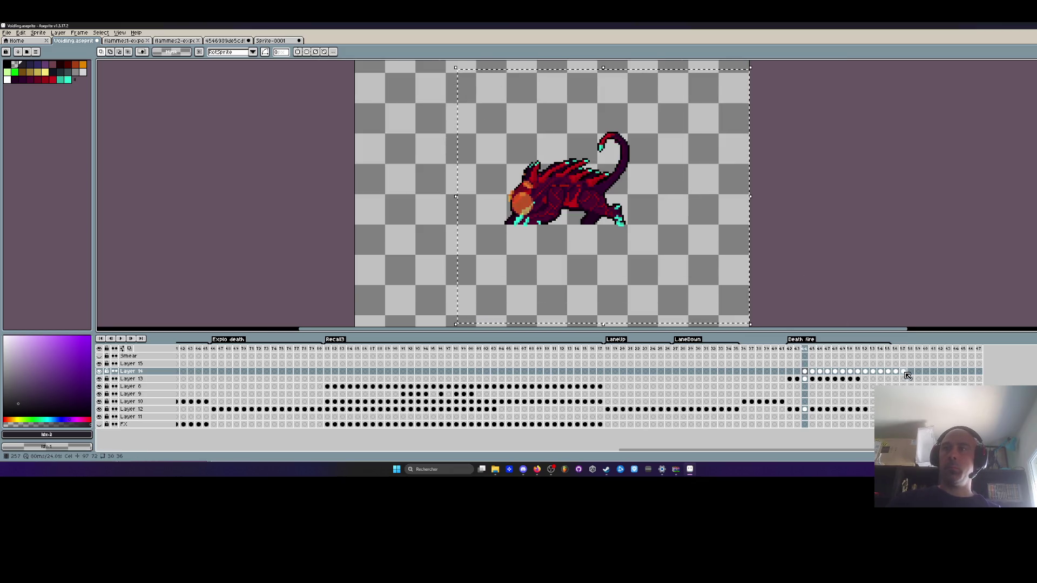
pyautogui.moveTo(902, 372); pyautogui.dragTo(857, 372)
pyautogui.keyDown('shift'); pyautogui.click(805, 372); pyautogui.keyUp('shift')
pyautogui.scroll(2, 545, 212)
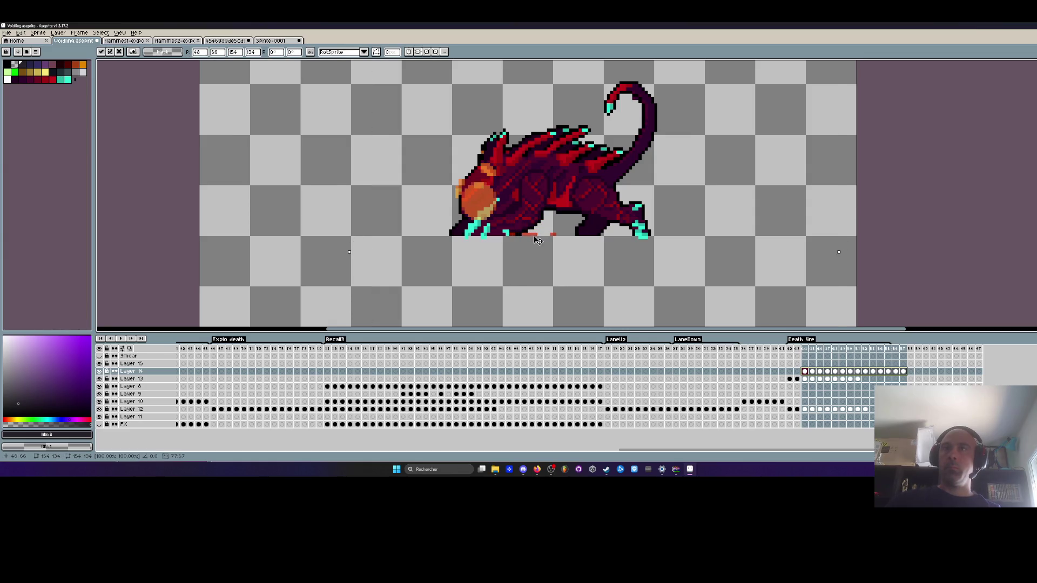
pyautogui.click(859, 155)
pyautogui.press('Right')
pyautogui.press('Right')
pyautogui.press('Right')
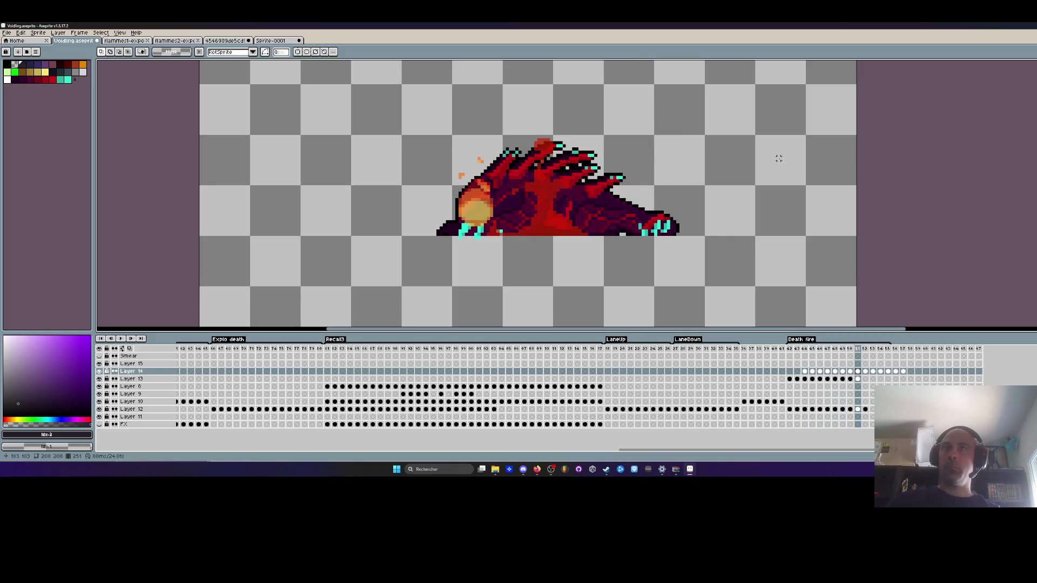
pyautogui.press('Right')
pyautogui.press('Left')
pyautogui.moveTo(789, 379); pyautogui.dragTo(857, 379)
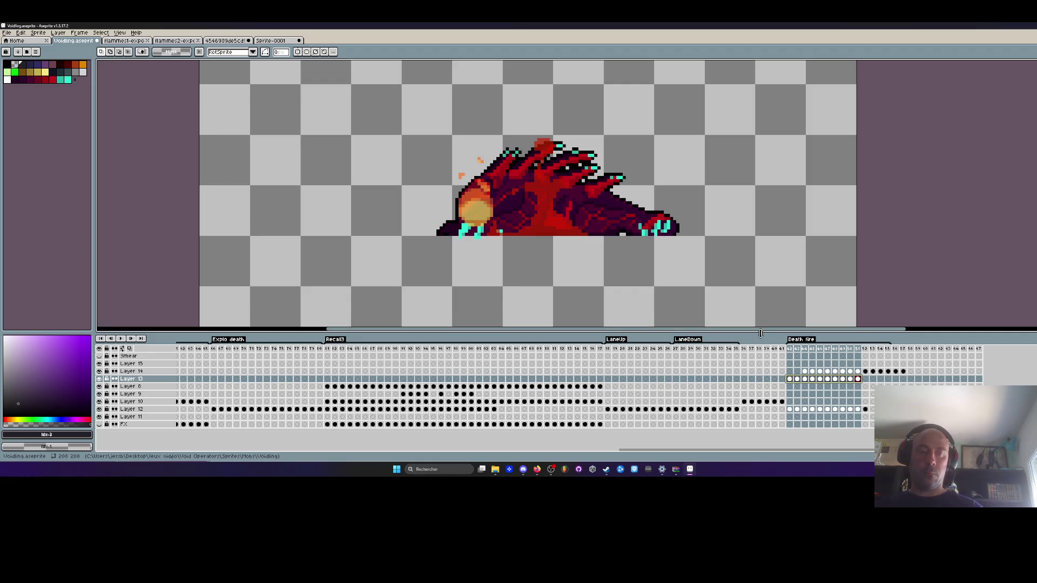
pyautogui.hotkey('shift', 'n')
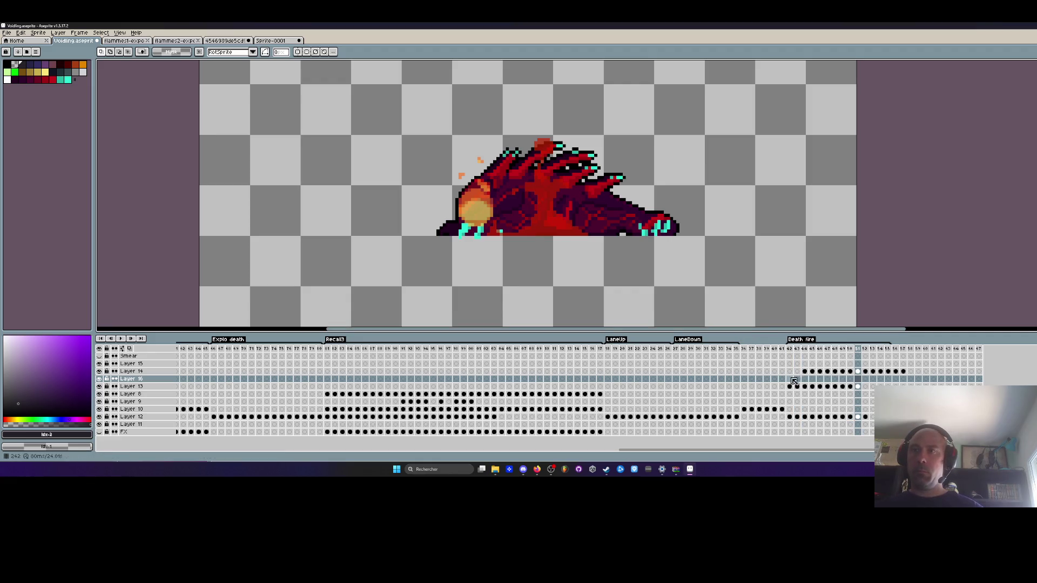
pyautogui.click(790, 380)
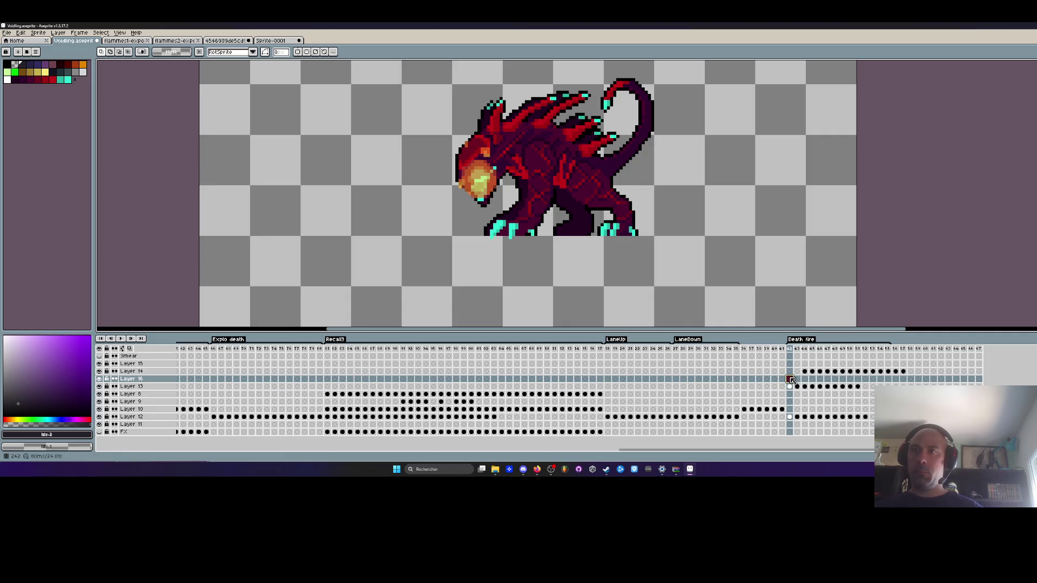
pyautogui.moveTo(797, 387); pyautogui.dragTo(858, 386)
pyautogui.click(793, 387)
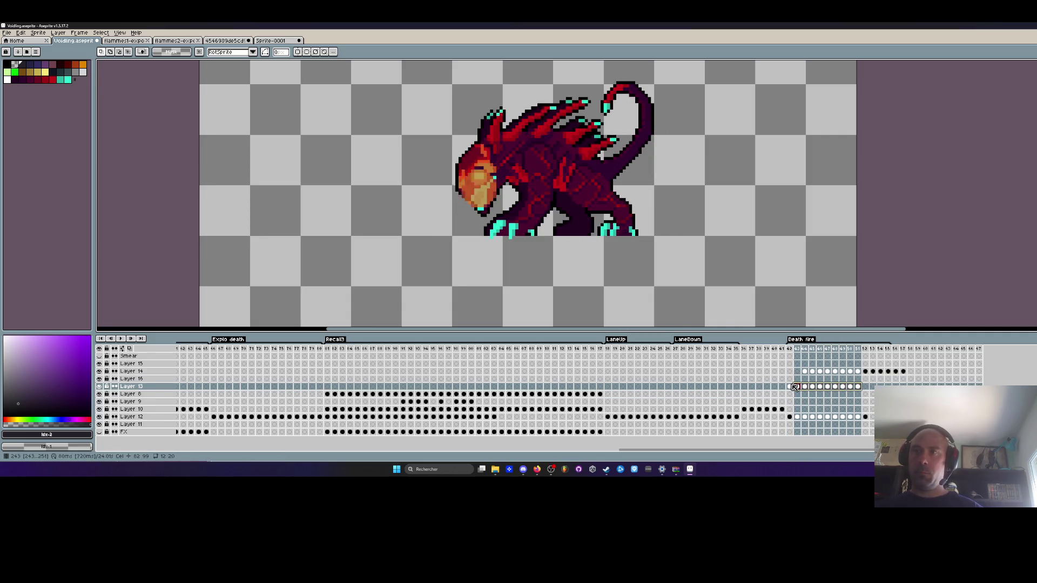
pyautogui.keyDown('shift'); pyautogui.click(792, 387); pyautogui.keyUp('shift')
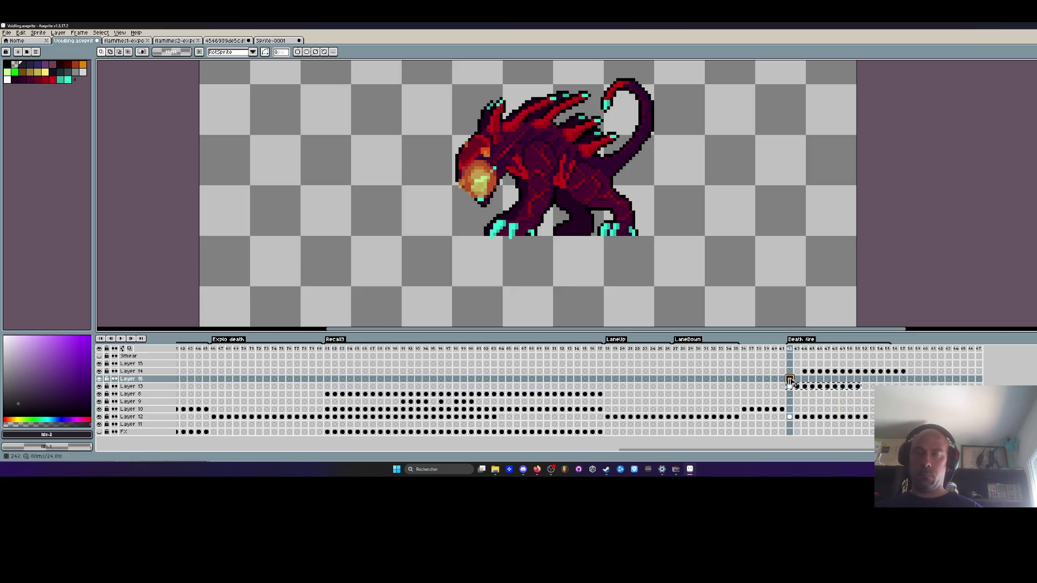
pyautogui.moveTo(789, 381); pyautogui.dragTo(788, 378)
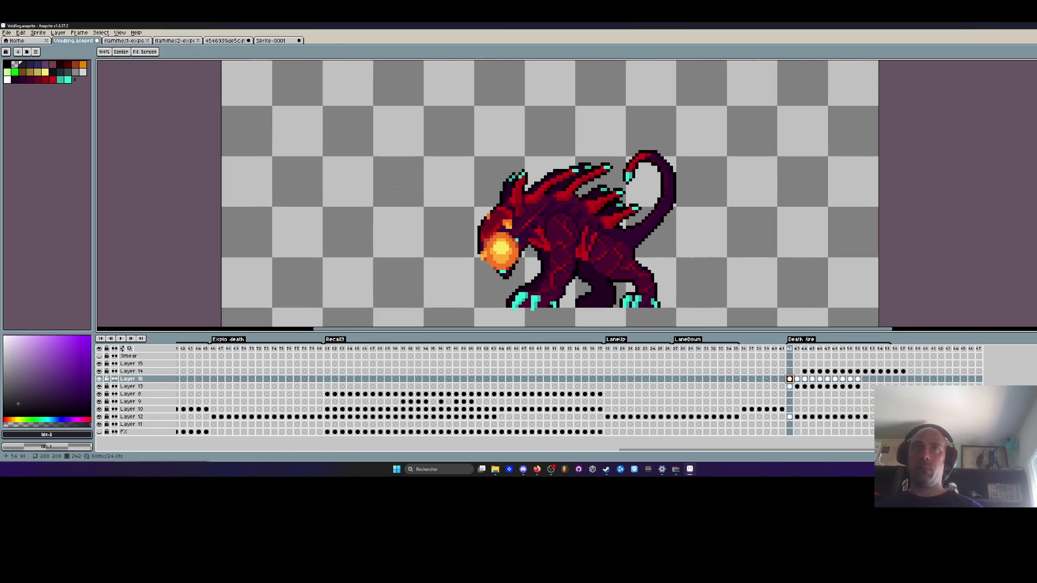
pyautogui.click(827, 378)
pyautogui.keyDown('shift'); pyautogui.click(789, 378); pyautogui.keyUp('shift')
pyautogui.moveTo(521, 256); pyautogui.dragTo(545, 223)
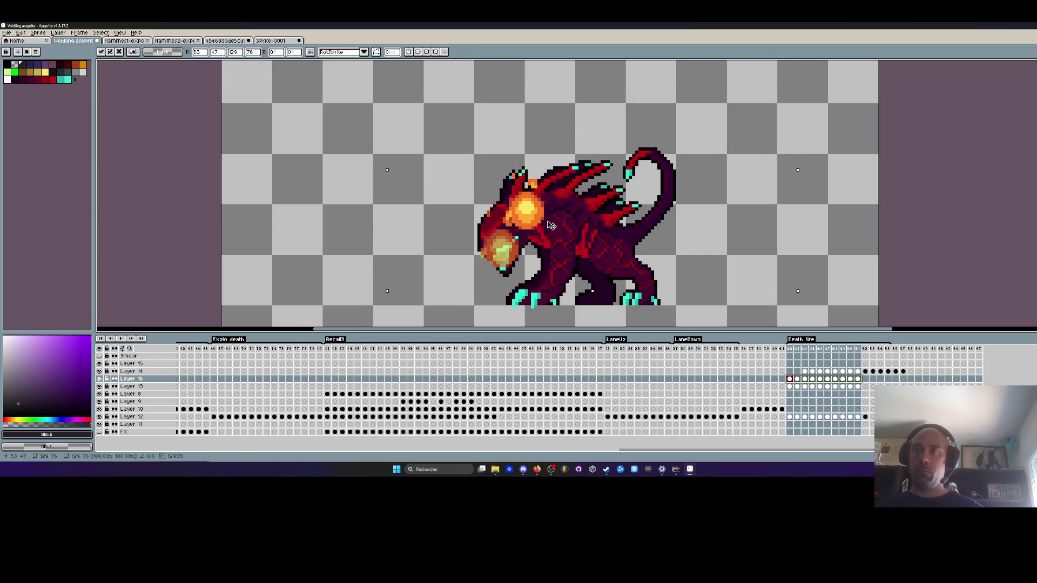
pyautogui.press('Return')
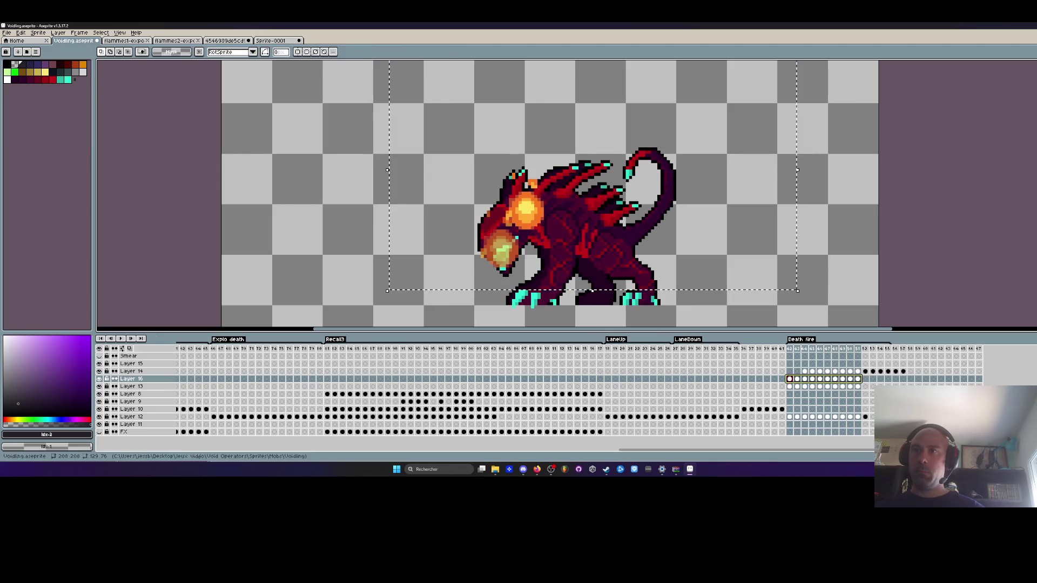
pyautogui.click(797, 378)
pyautogui.moveTo(869, 379)
pyautogui.mouseDown()
pyautogui.moveTo(787, 379)
pyautogui.moveTo(815, 380)
pyautogui.mouseUp()
pyautogui.click(790, 356)
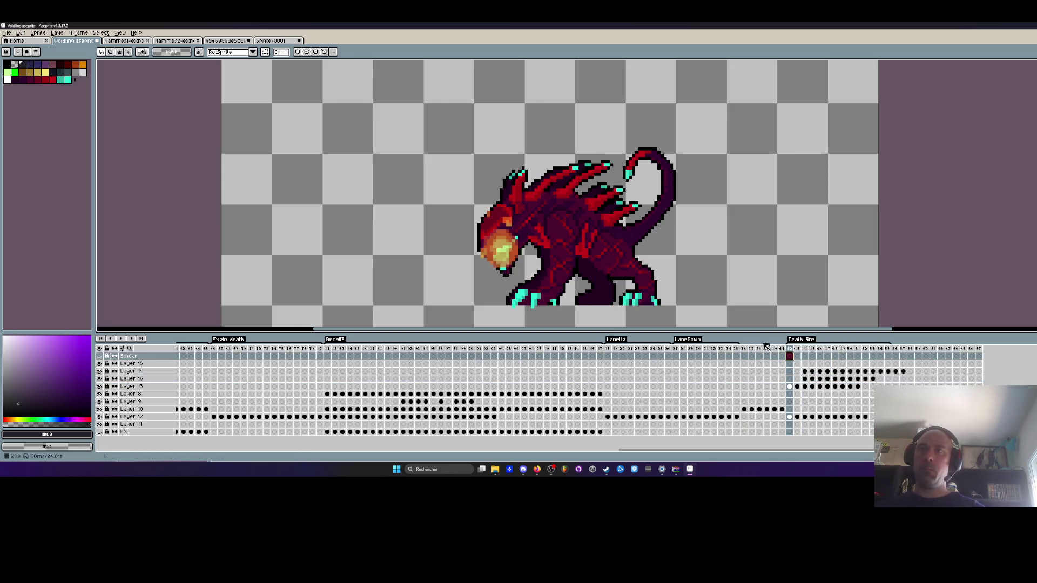
pyautogui.press('Return')
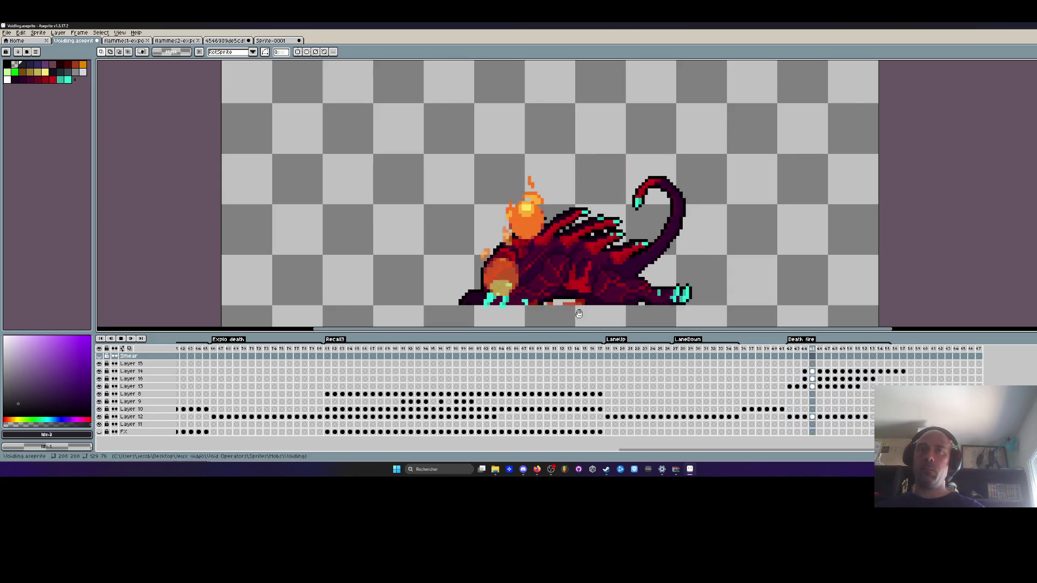
pyautogui.scroll(-3, 631, 282)
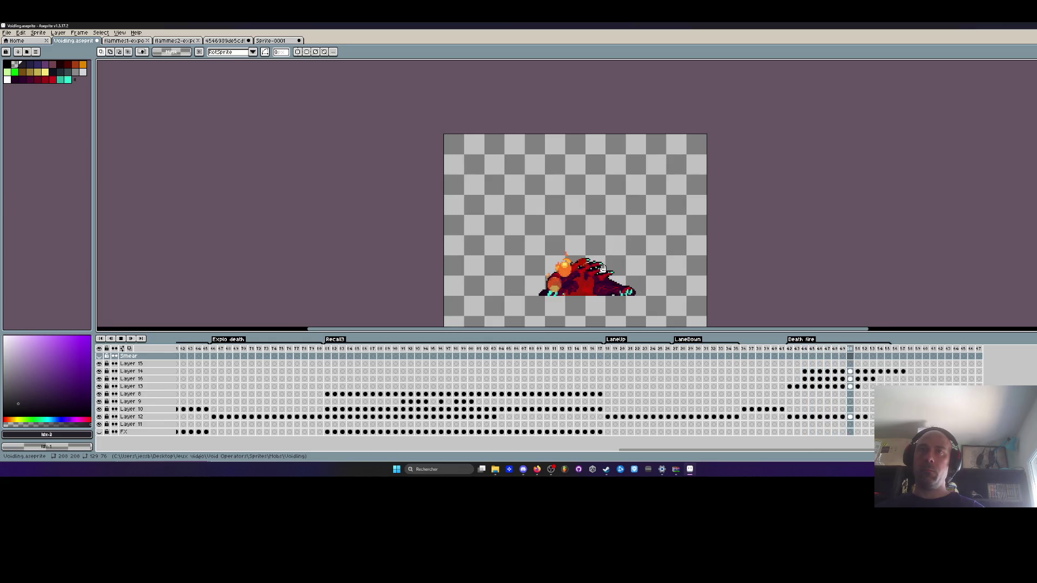
pyautogui.scroll(2, 565, 258)
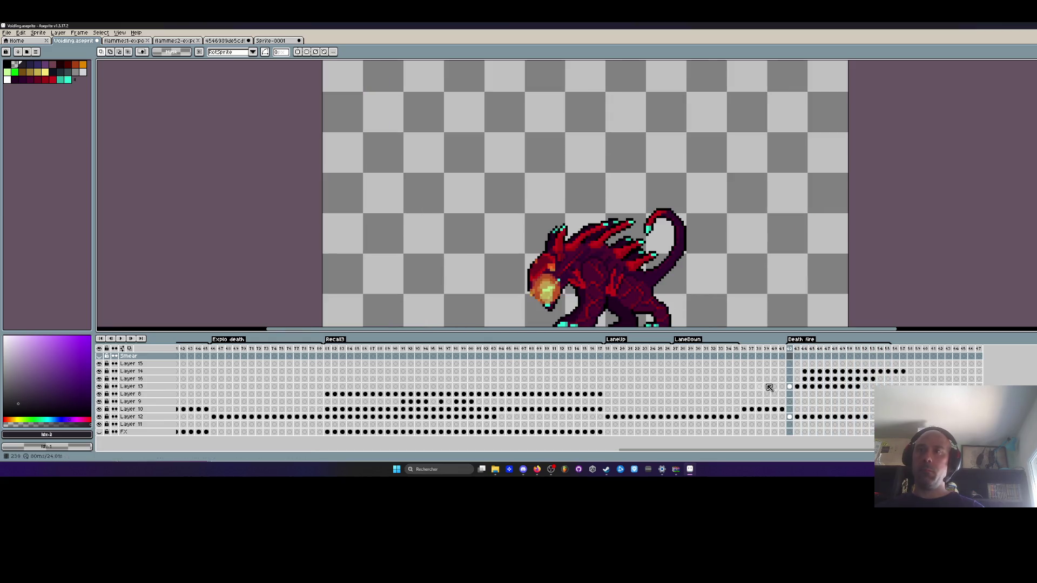
pyautogui.click(806, 379)
# On the next frame, select the flame above the monster's head and nudge it down a few pixels.
pyautogui.scroll(1, 574, 276)
pyautogui.press('Right')
pyautogui.moveTo(528, 203); pyautogui.dragTo(601, 266)
pyautogui.press('Down')
pyautogui.press('Down')
pyautogui.press('Down')
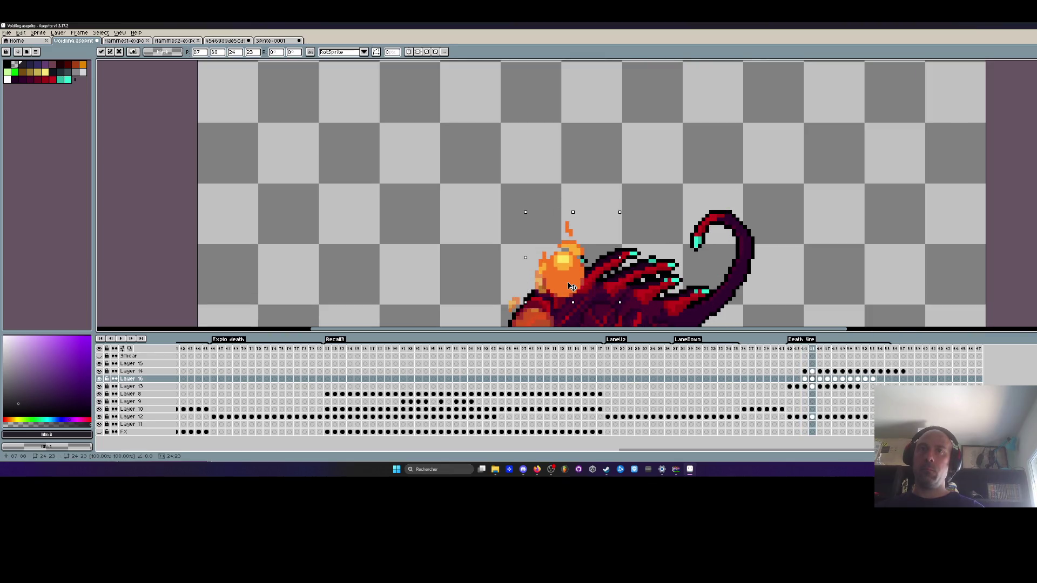
pyautogui.press('Return')
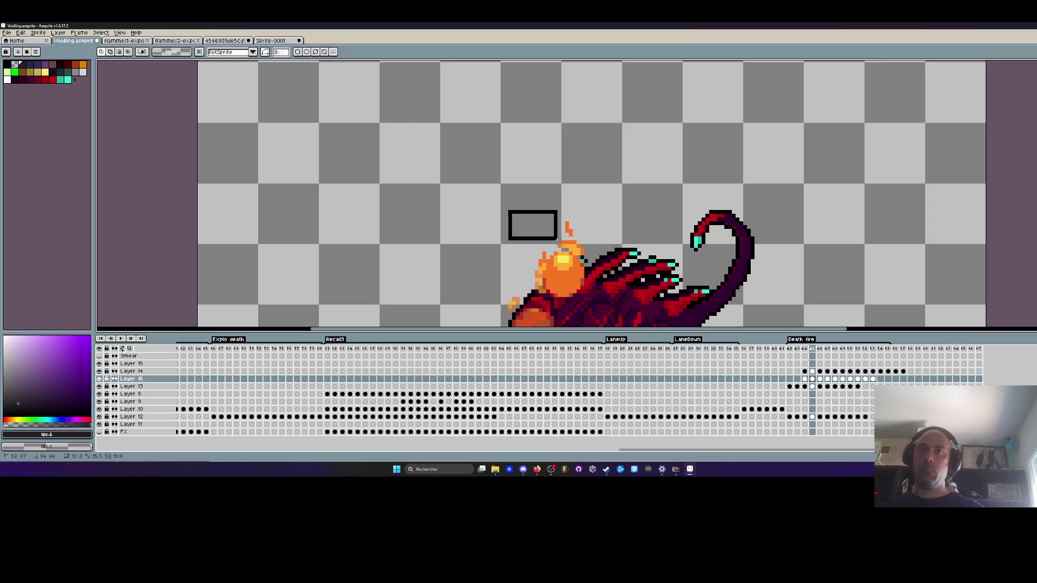
pyautogui.moveTo(597, 297); pyautogui.dragTo(601, 300)
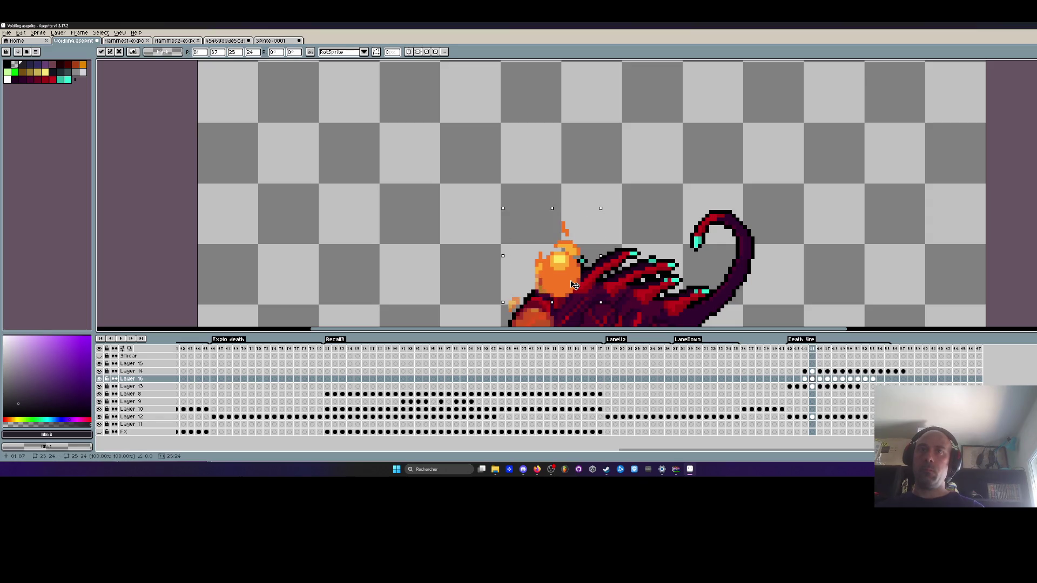
pyautogui.press('Return')
pyautogui.press('Left')
pyautogui.press('Right')
pyautogui.press('Right')
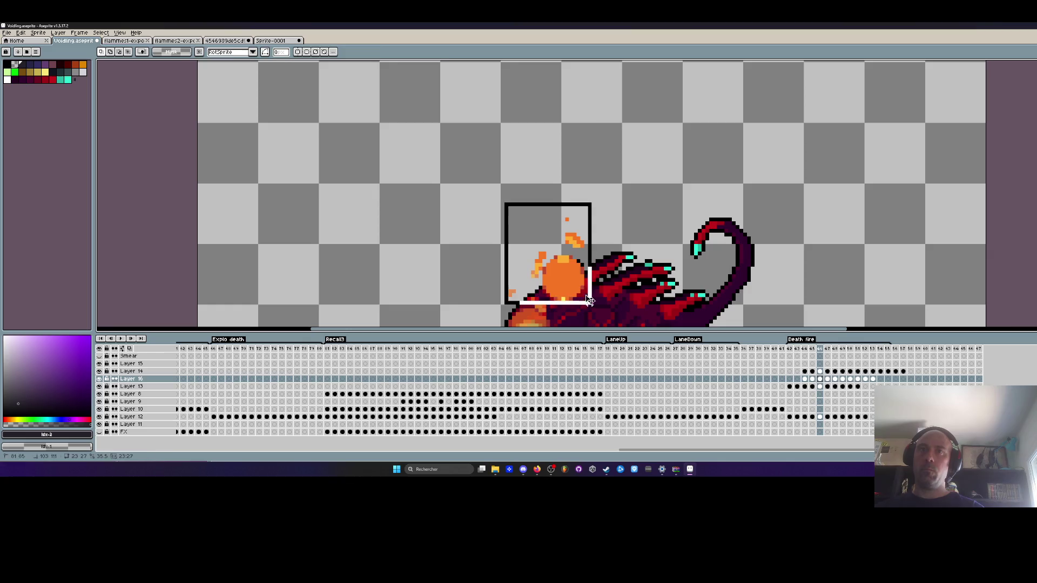
# Move the flame slightly upward on the following frame and clear the selection.
pyautogui.scroll(-2, 467, 268)
pyautogui.press('Right')
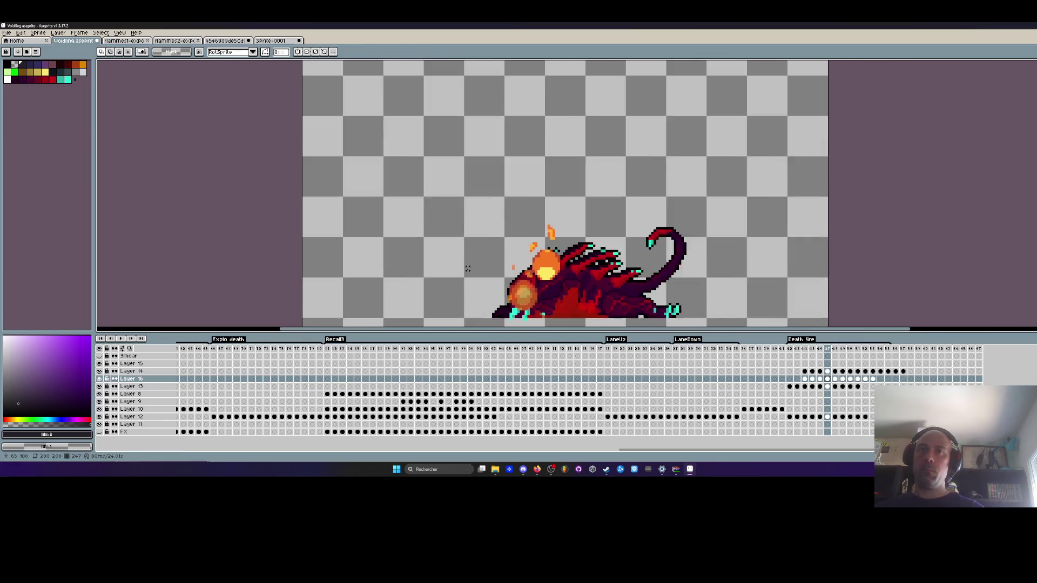
pyautogui.scroll(1, 468, 269)
pyautogui.moveTo(569, 279); pyautogui.dragTo(567, 272)
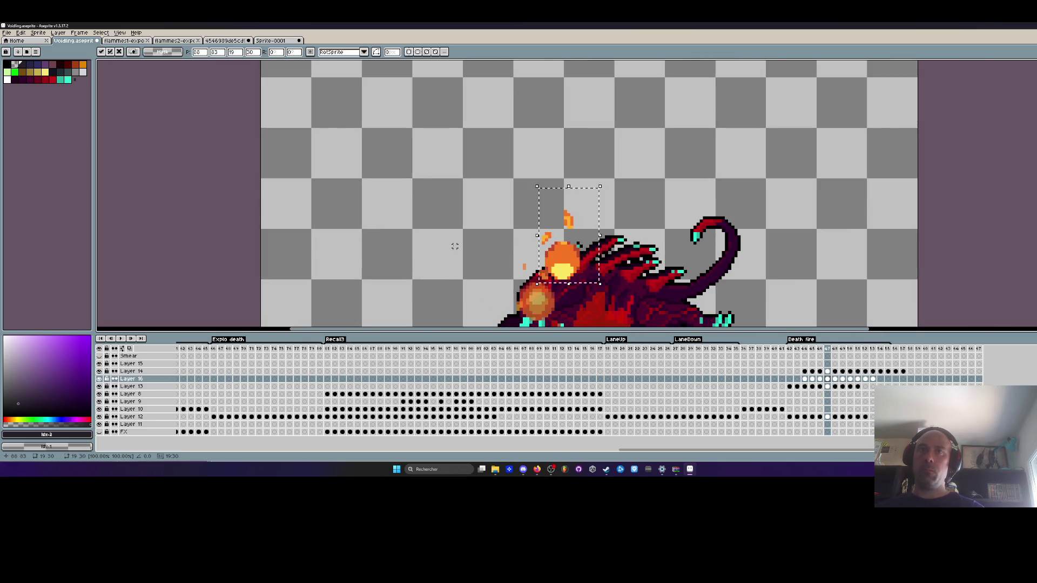
pyautogui.press('Left')
pyautogui.press('Right')
pyautogui.press('Right')
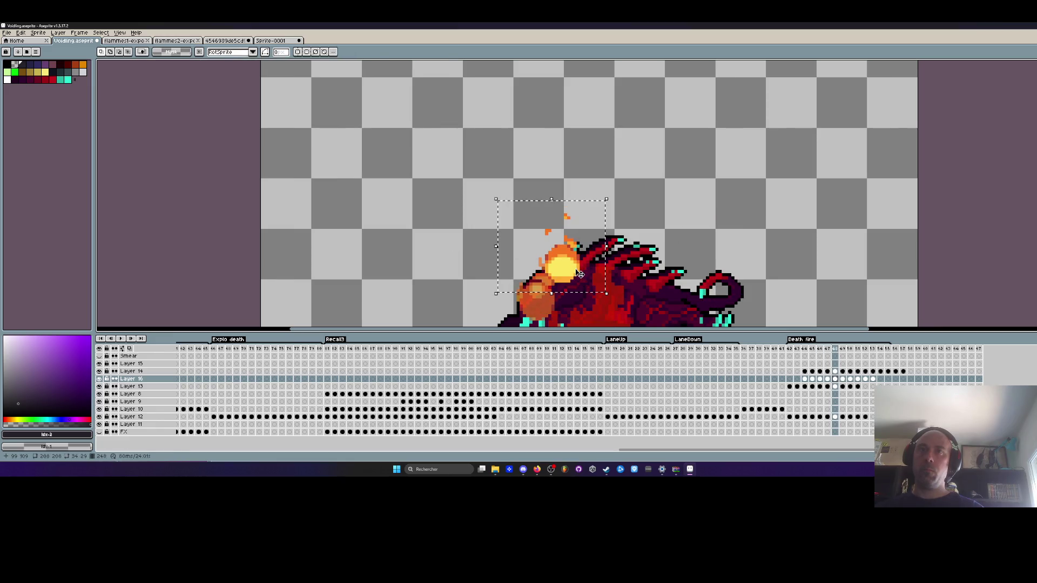
pyautogui.hotkey('ctrl', 'd')
pyautogui.press('Right')
pyautogui.hotkey('ctrl', 'd')
pyautogui.press('Right')
# Reposition the flame on each of the next three frames, deselecting after each move.
pyautogui.click(574, 273)
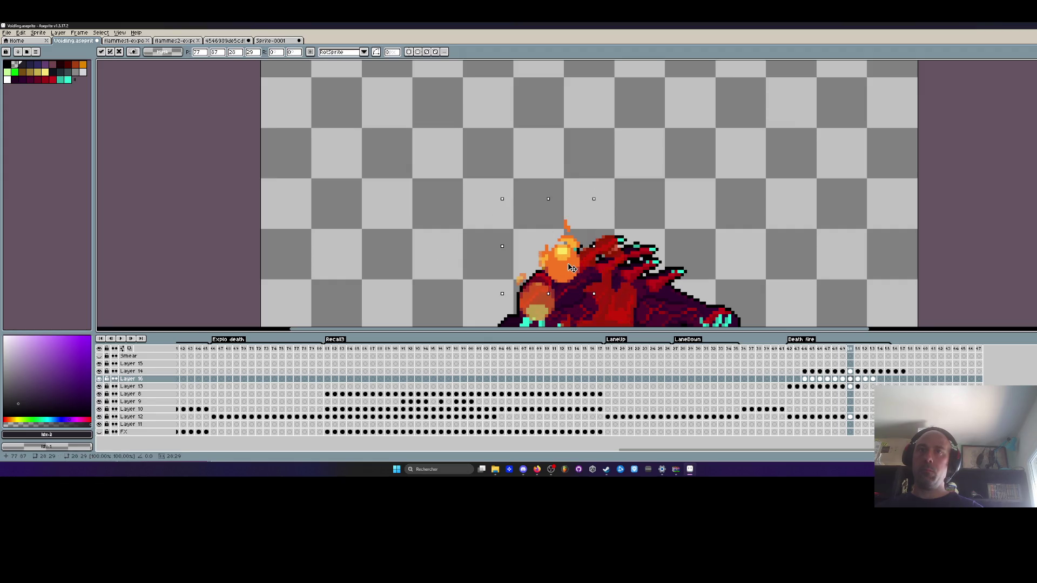
pyautogui.hotkey('ctrl', 'd')
pyautogui.press('Right')
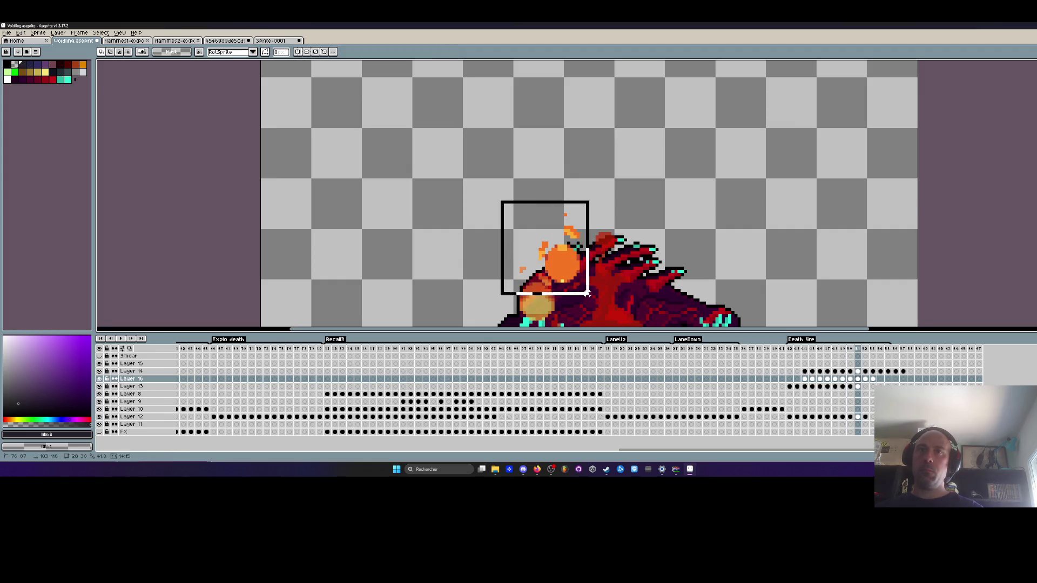
pyautogui.click(574, 275)
pyautogui.hotkey('ctrl', 'd')
pyautogui.press('Right')
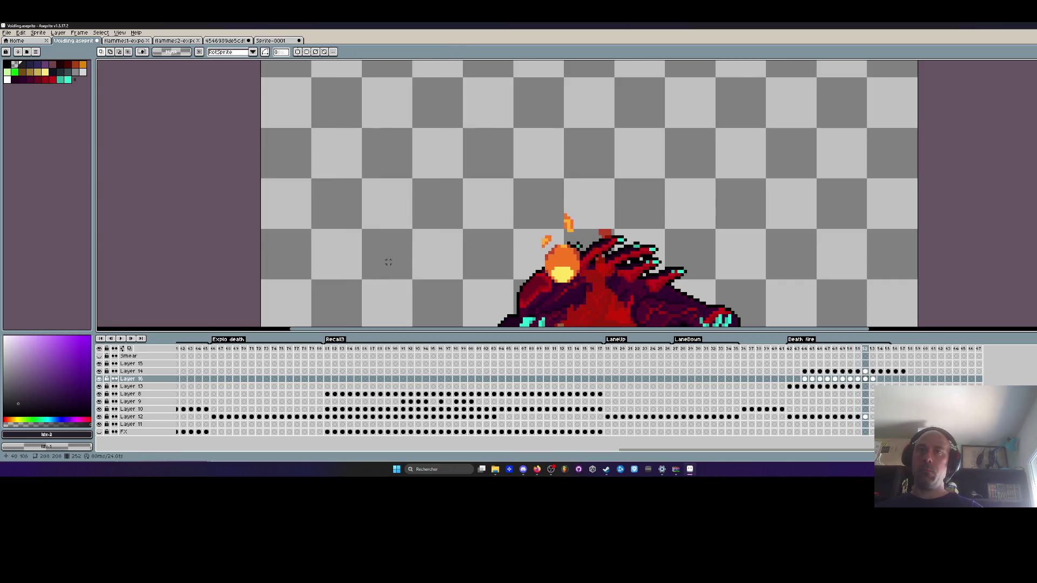
pyautogui.click(578, 273)
pyautogui.hotkey('ctrl', 'd')
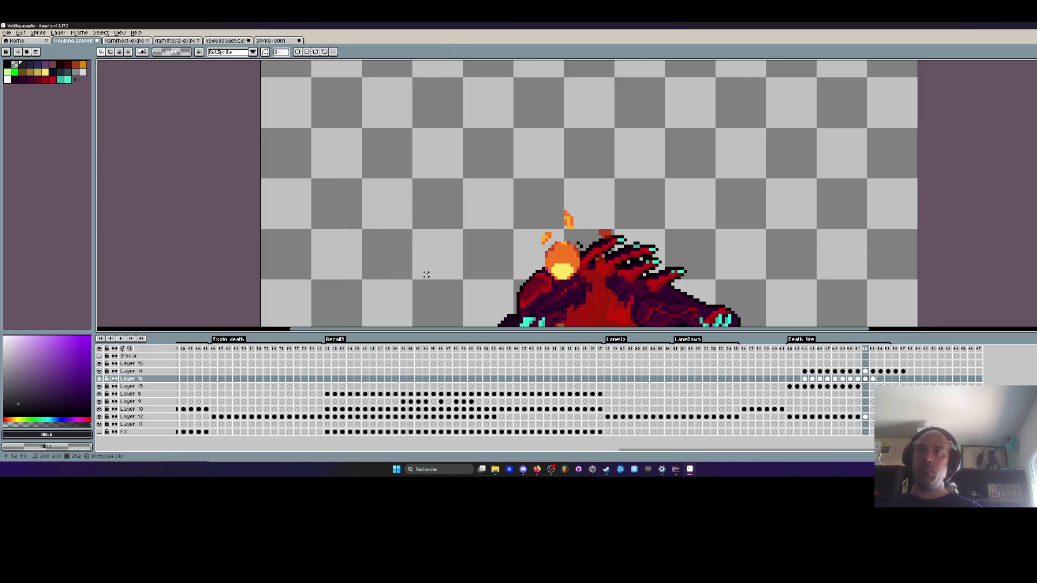
pyautogui.press('Right')
# Select the flame on the last frame, then play the Death fire animation from its start.
pyautogui.moveTo(635, 300); pyautogui.dragTo(635, 302)
pyautogui.scroll(-2, 585, 250)
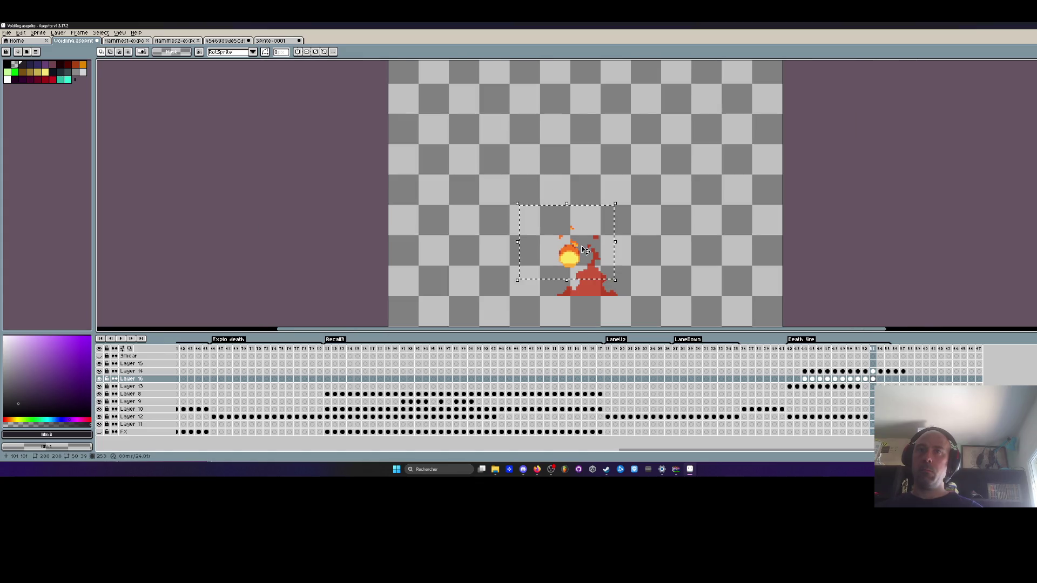
pyautogui.click(816, 339)
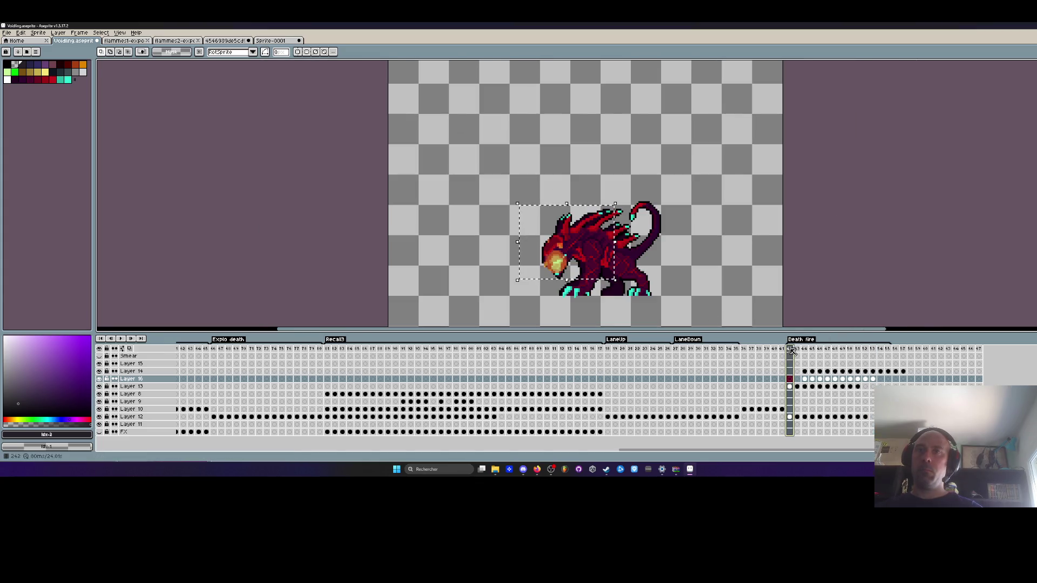
pyautogui.press('Return')
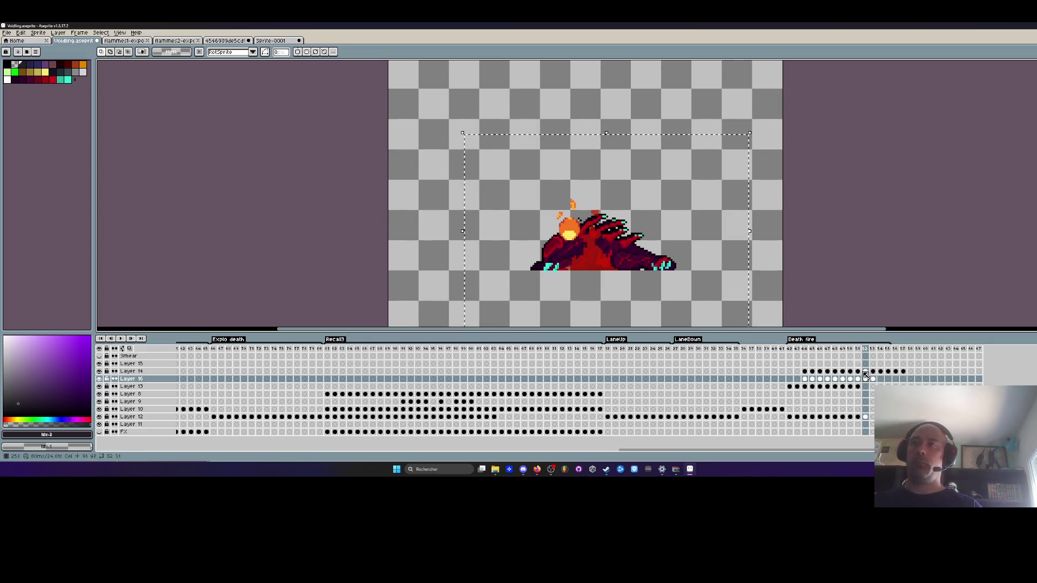
# Stop playback and select the Layer 14 and Layer 16 cels from frame 44 through 53.
pyautogui.click(893, 372)
pyautogui.moveTo(894, 372); pyautogui.dragTo(804, 372)
pyautogui.moveTo(871, 379); pyautogui.dragTo(805, 379)
pyautogui.scroll(3, 578, 211)
pyautogui.scroll(-3, 578, 210)
# Play and stop the Death fire animation, select Layer 13's Death fire cels, and open Layer 16's properties.
pyautogui.press('Return')
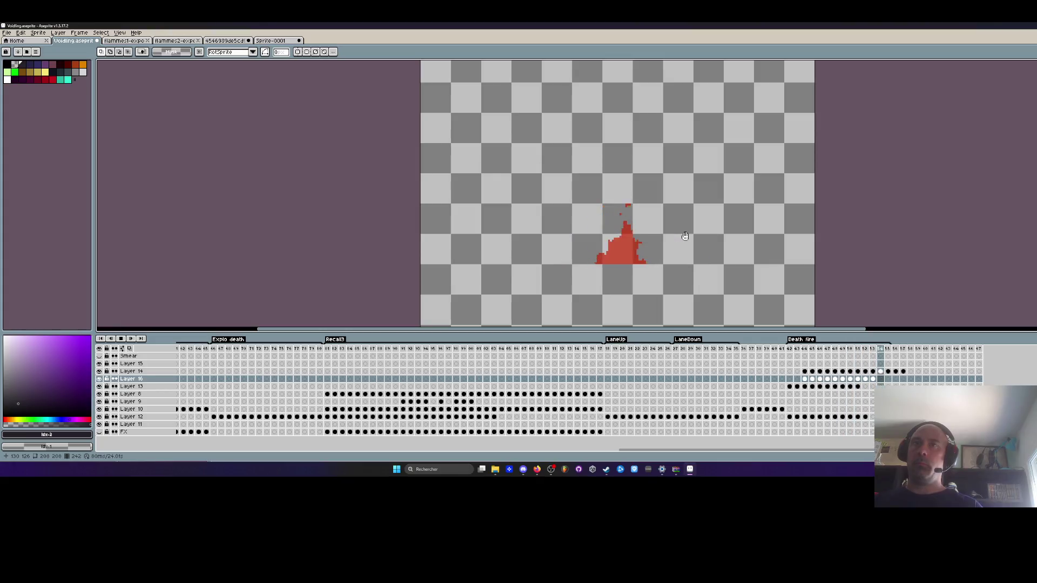
pyautogui.scroll(-2, 688, 231)
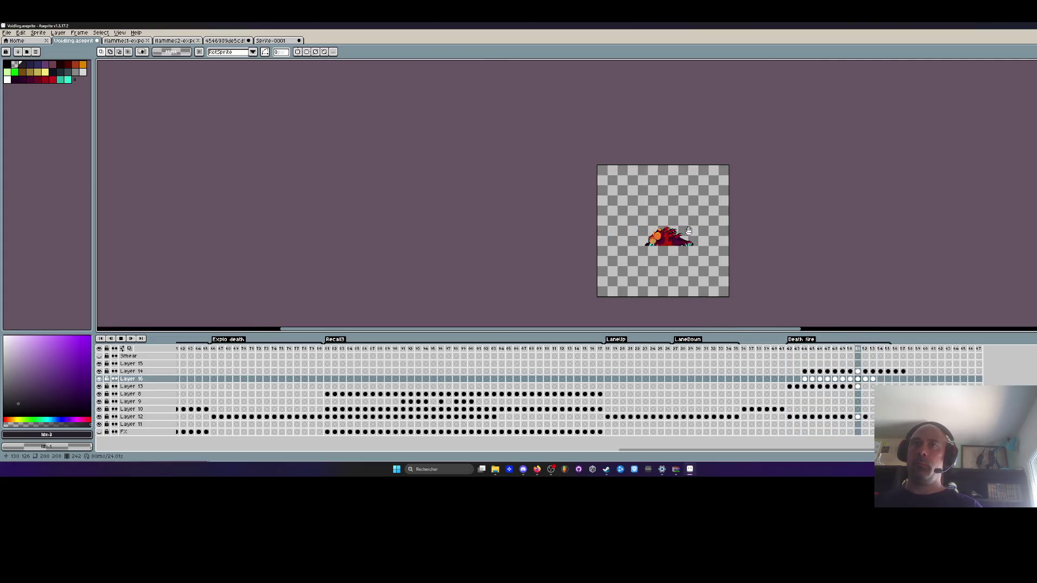
pyautogui.press('Return')
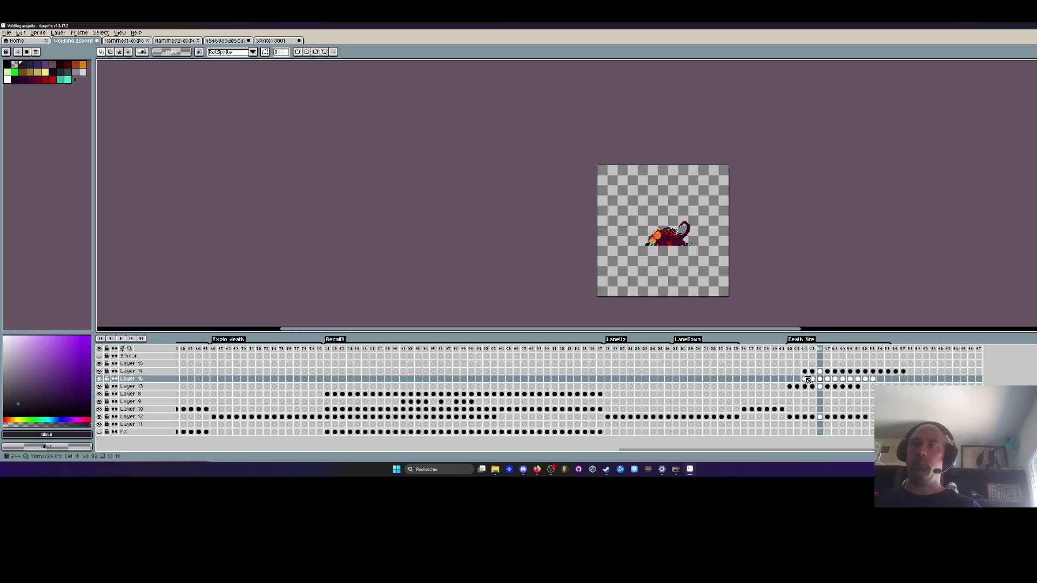
pyautogui.moveTo(789, 387); pyautogui.dragTo(860, 387)
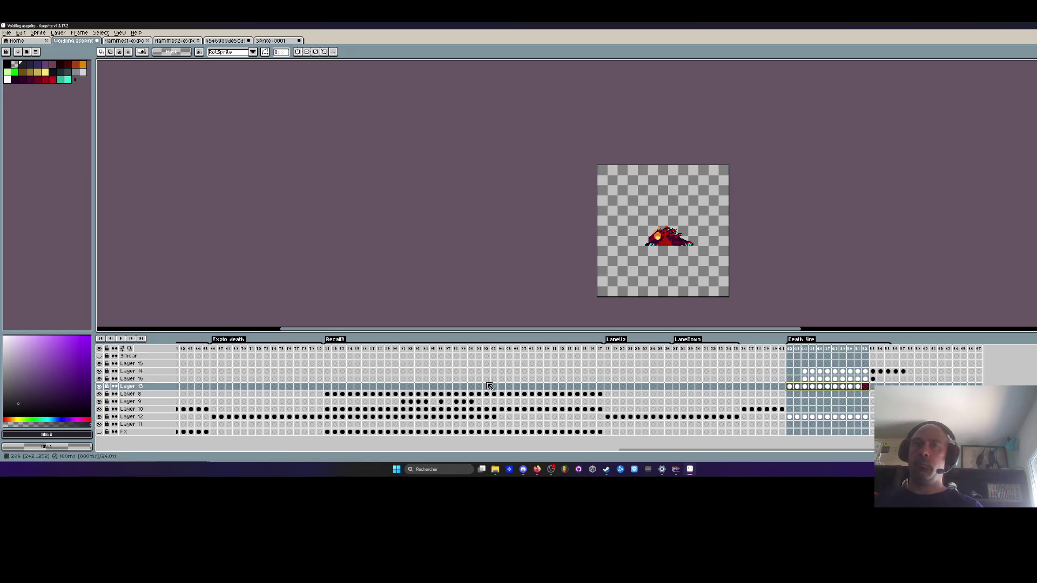
pyautogui.doubleClick(144, 379)
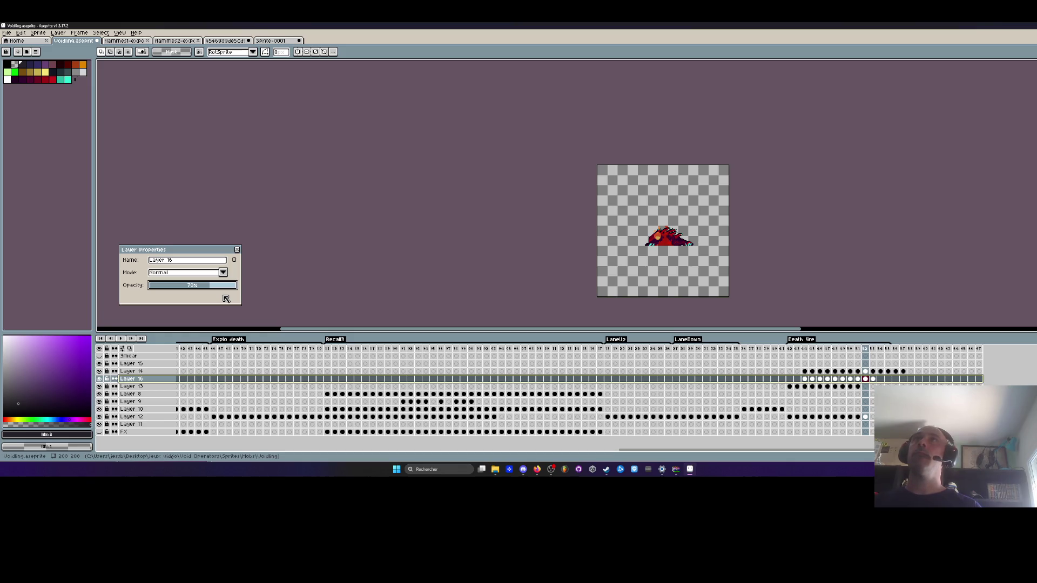
# Confirm Layer 16 at 70% opacity and loop the Death fire animation from its first frame.
pyautogui.click(237, 250)
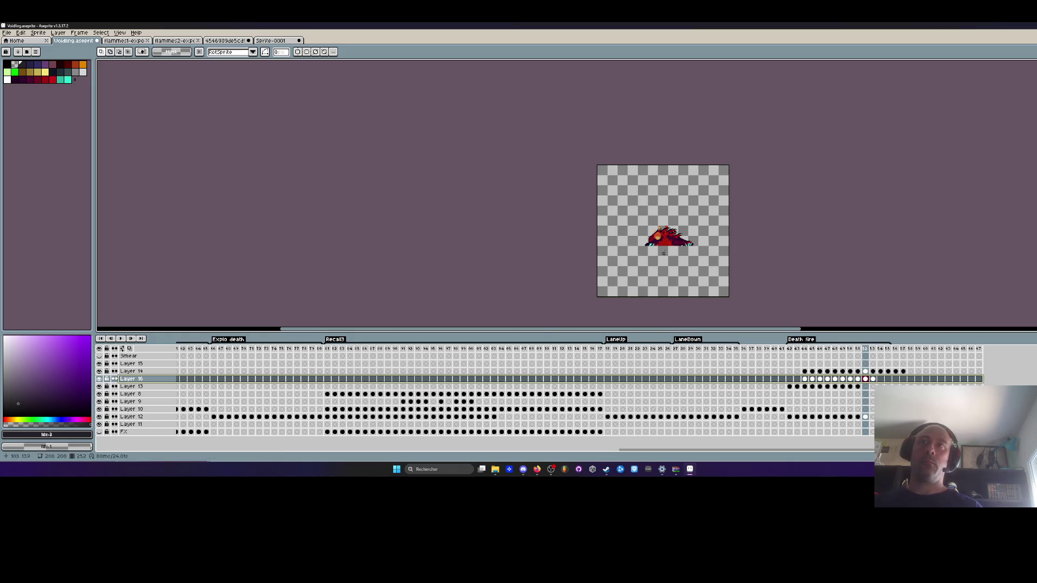
pyautogui.scroll(1, 669, 252)
pyautogui.click(791, 353)
pyautogui.press('Return')
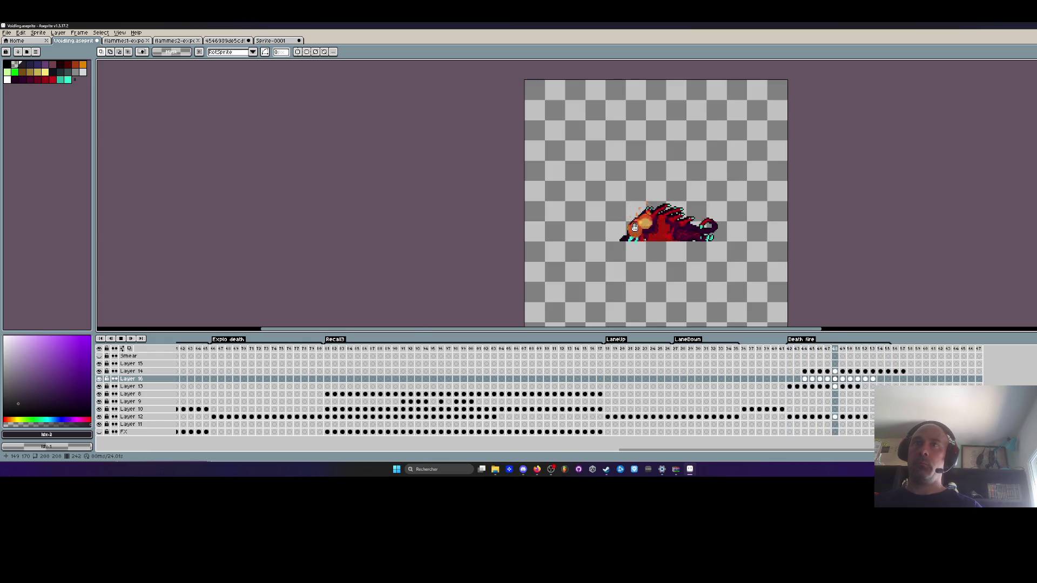
# Select the flame on the monster's left side, commit its position, and move to the next frame.
pyautogui.scroll(3, 711, 231)
pyautogui.scroll(-1, 687, 212)
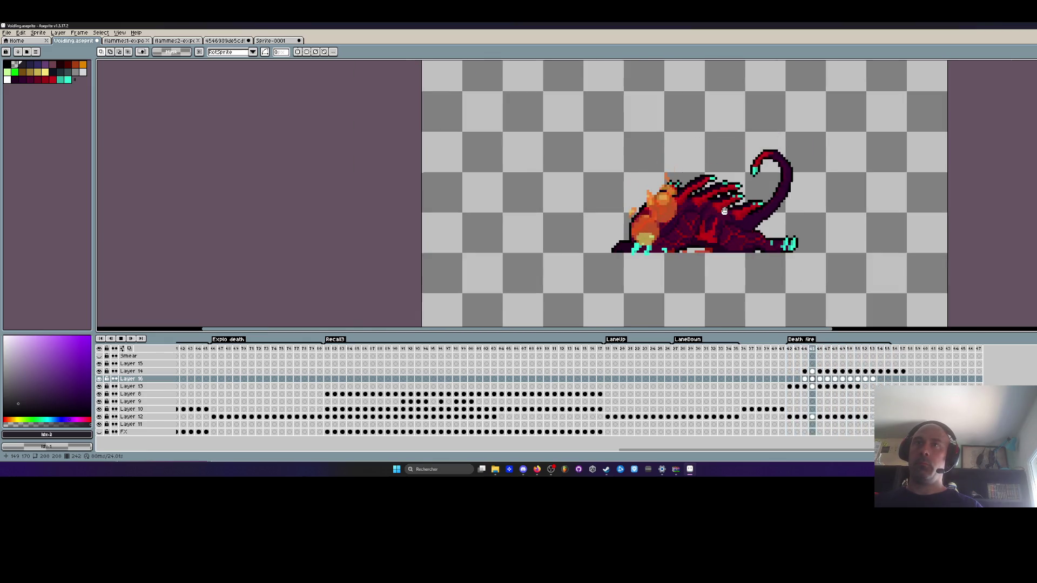
pyautogui.scroll(-3, 743, 210)
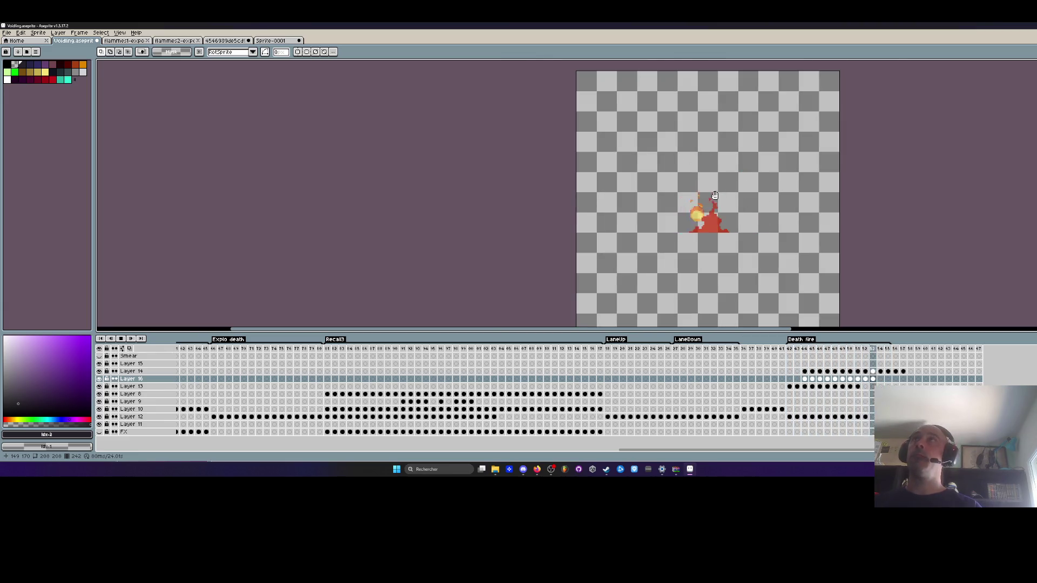
pyautogui.scroll(2, 728, 202)
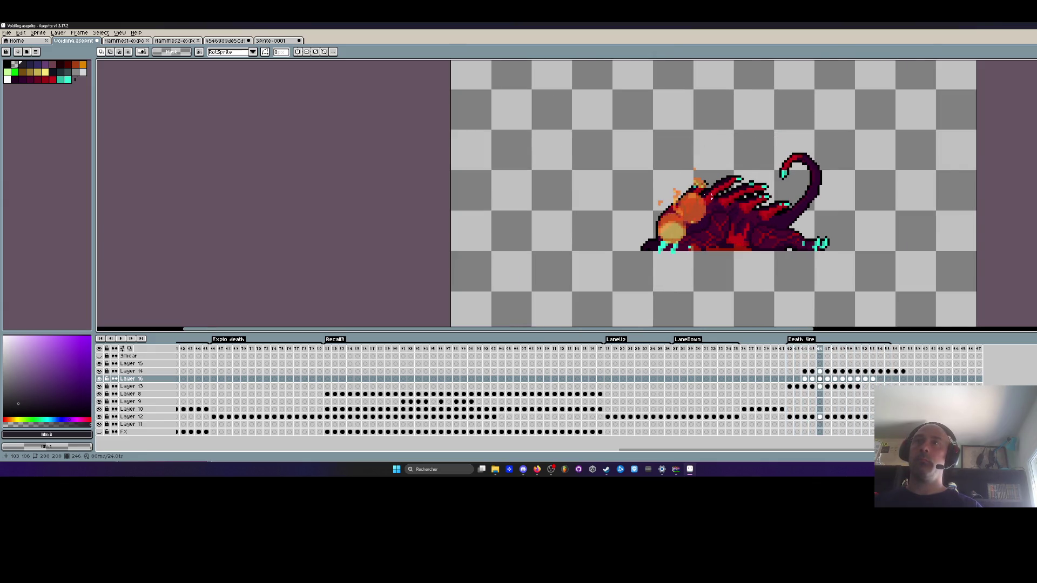
pyautogui.moveTo(646, 156); pyautogui.dragTo(735, 252)
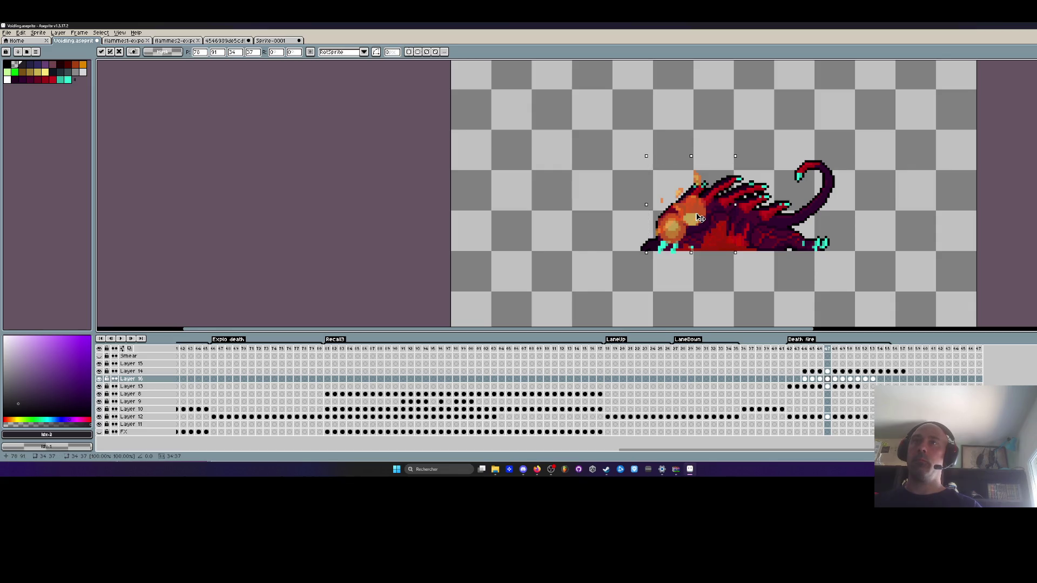
pyautogui.press('Return')
pyautogui.moveTo(722, 233); pyautogui.dragTo(723, 235)
pyautogui.press('Return')
pyautogui.press('Return')
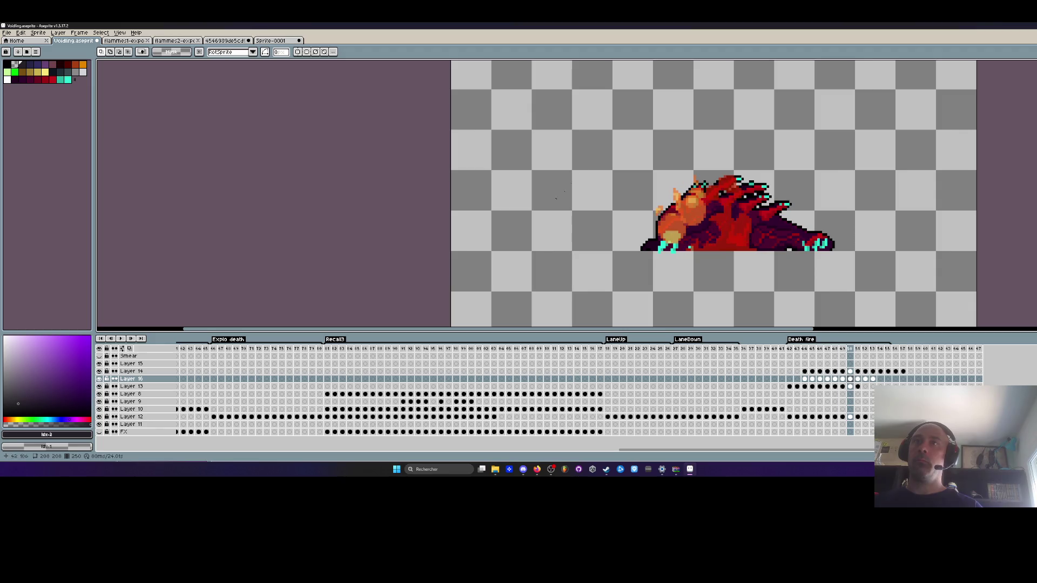
# Reposition the fire onto the collapsing monster on each remaining frame through frame 53.
pyautogui.moveTo(737, 257); pyautogui.dragTo(739, 259)
pyautogui.press('Return')
pyautogui.press('Right')
pyautogui.moveTo(644, 141); pyautogui.dragTo(755, 255)
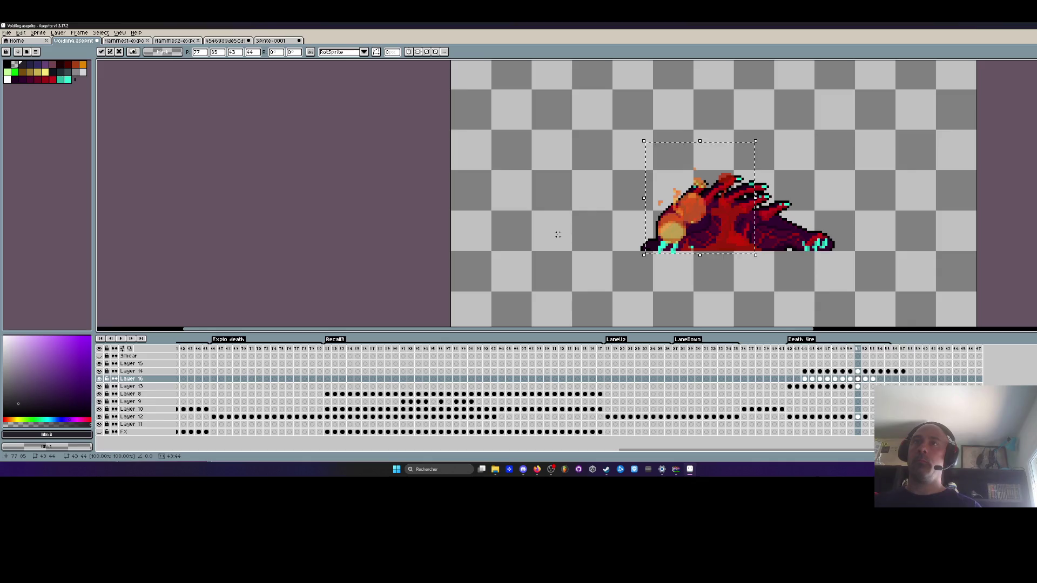
pyautogui.press('Return')
pyautogui.press('Right')
pyautogui.click(698, 222)
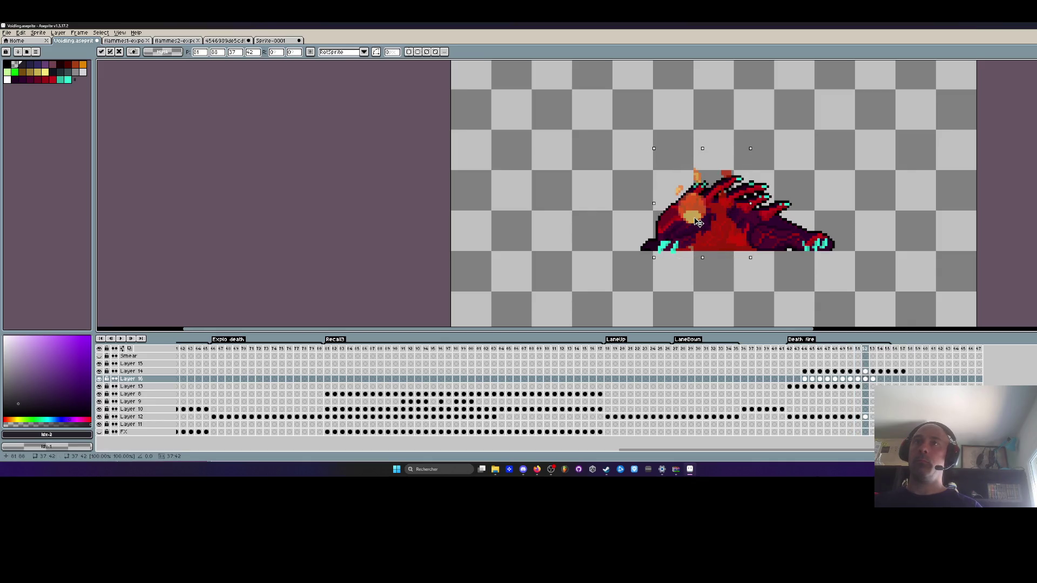
pyautogui.press('Return')
pyautogui.press('Right')
pyautogui.click(705, 225)
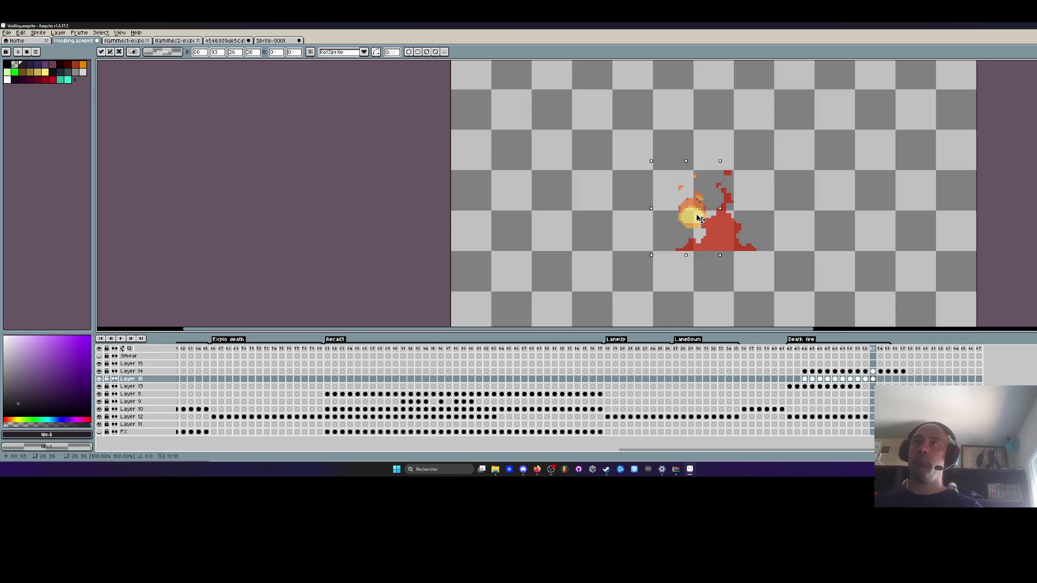
pyautogui.click(858, 387)
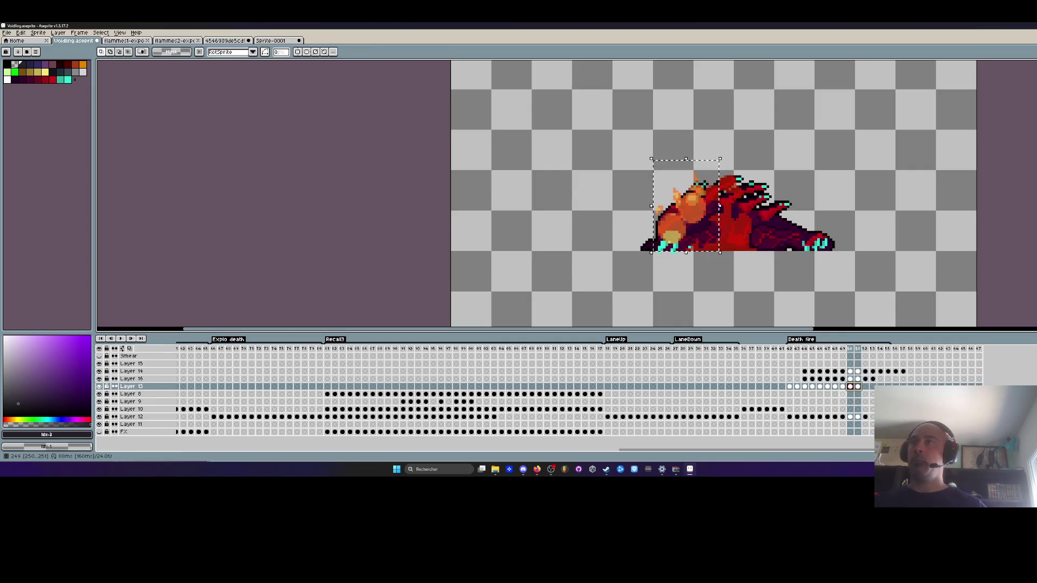
# Commit the last fire placement and step through the Layer 13 and Layer 12 cels around frame 49.
pyautogui.press('Left')
pyautogui.click(858, 387)
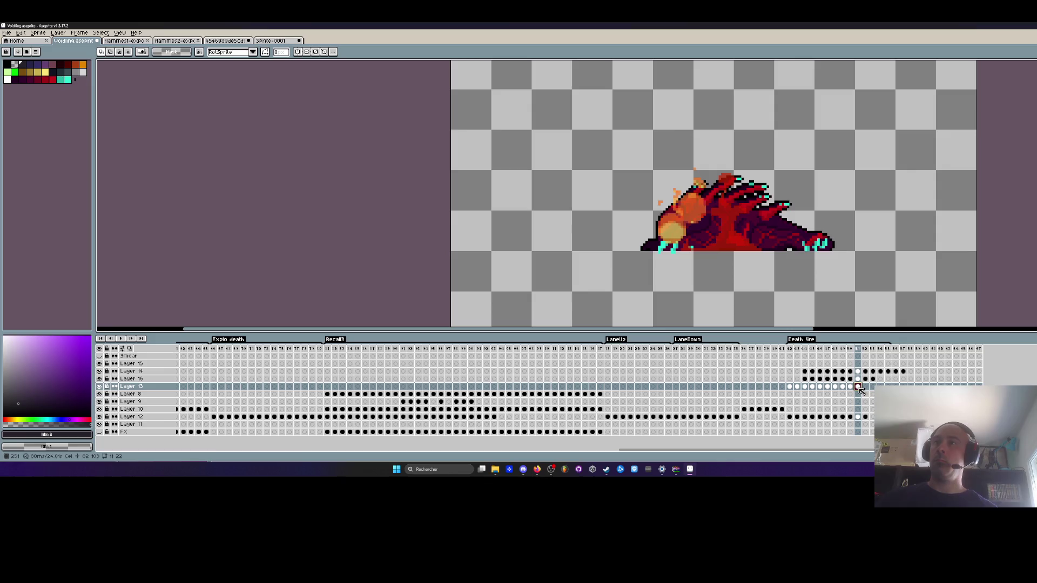
pyautogui.click(850, 387)
pyautogui.click(842, 387)
pyautogui.click(850, 387)
pyautogui.click(857, 388)
pyautogui.click(866, 417)
pyautogui.moveTo(865, 417); pyautogui.dragTo(853, 418)
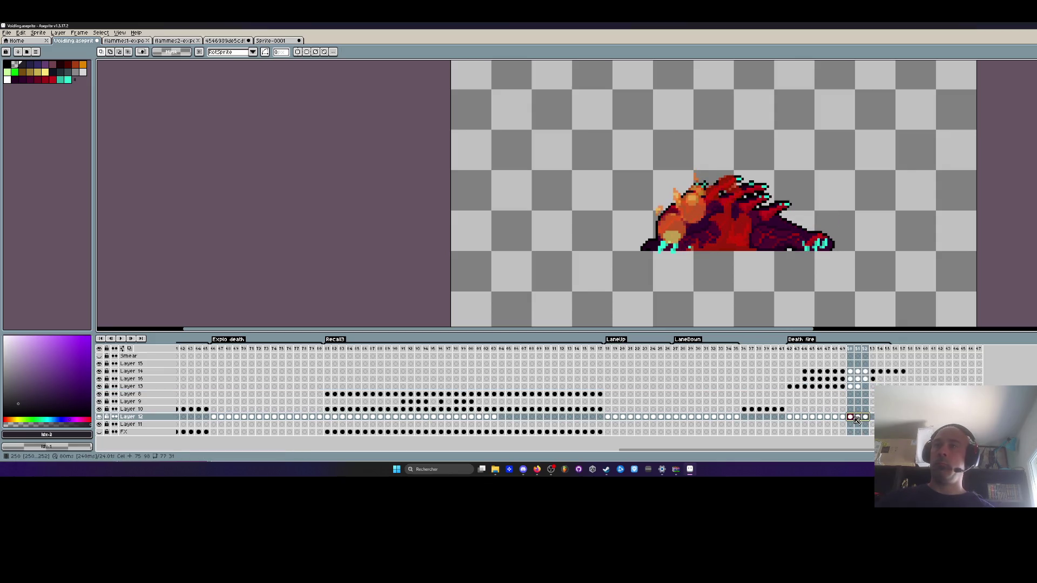
pyautogui.click(865, 417)
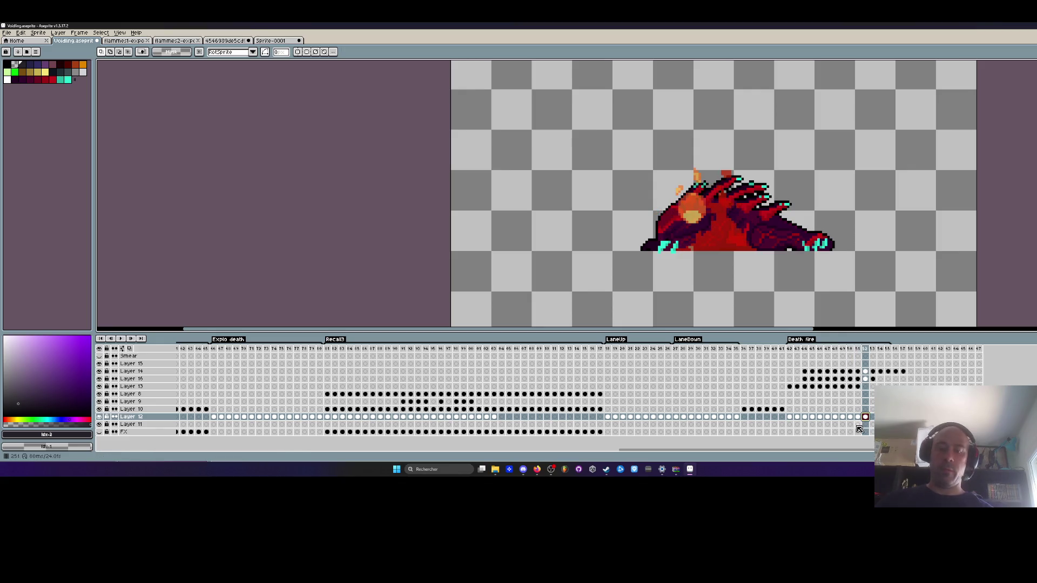
pyautogui.press('Right')
pyautogui.press('Right')
pyautogui.press('Right')
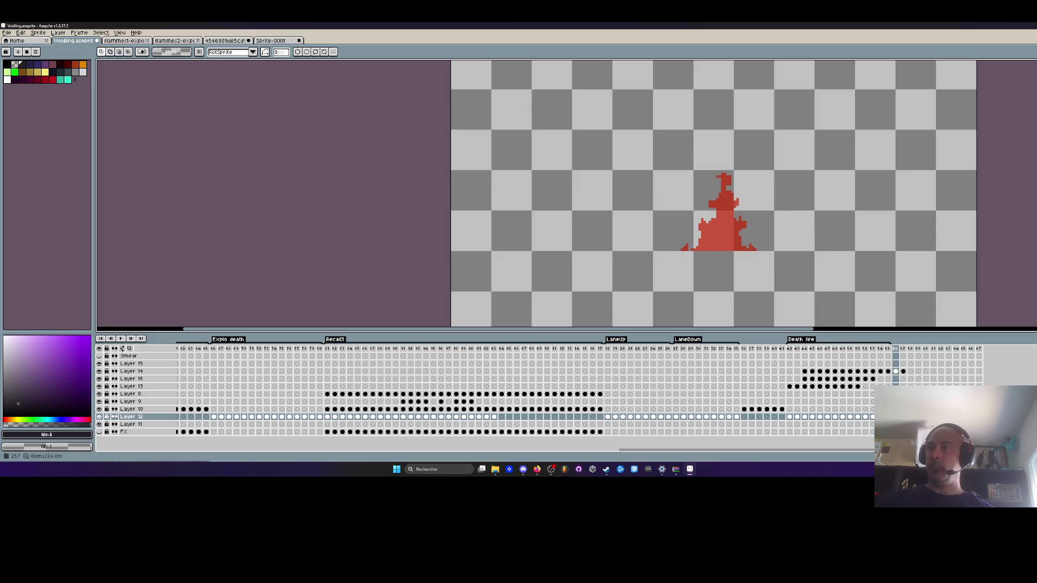
pyautogui.press('Right')
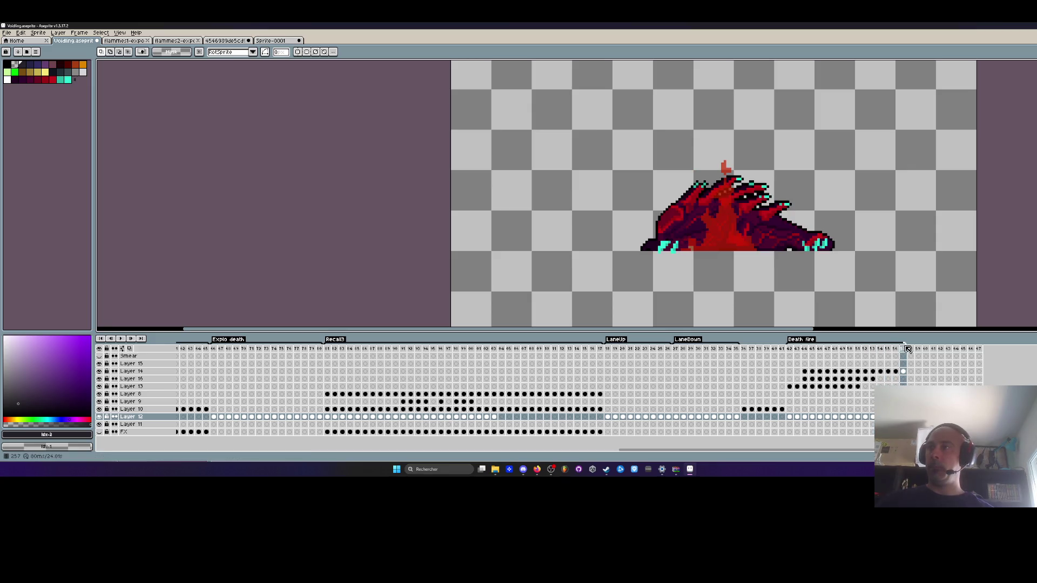
# Play and stop the Death fire animation, then add a new layer above Layer 13.
pyautogui.click(790, 349)
pyautogui.press('Return')
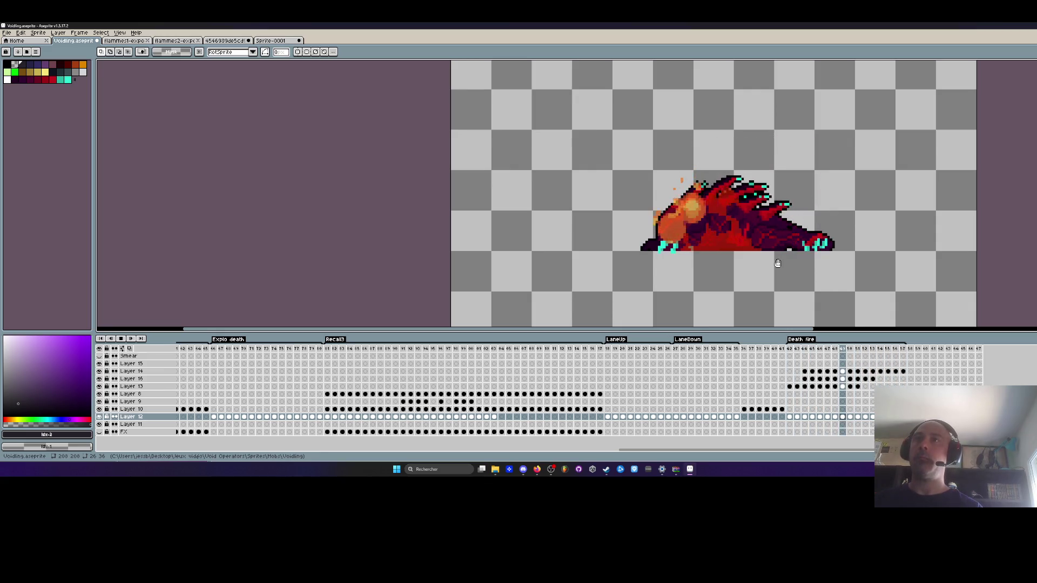
pyautogui.scroll(-4, 777, 265)
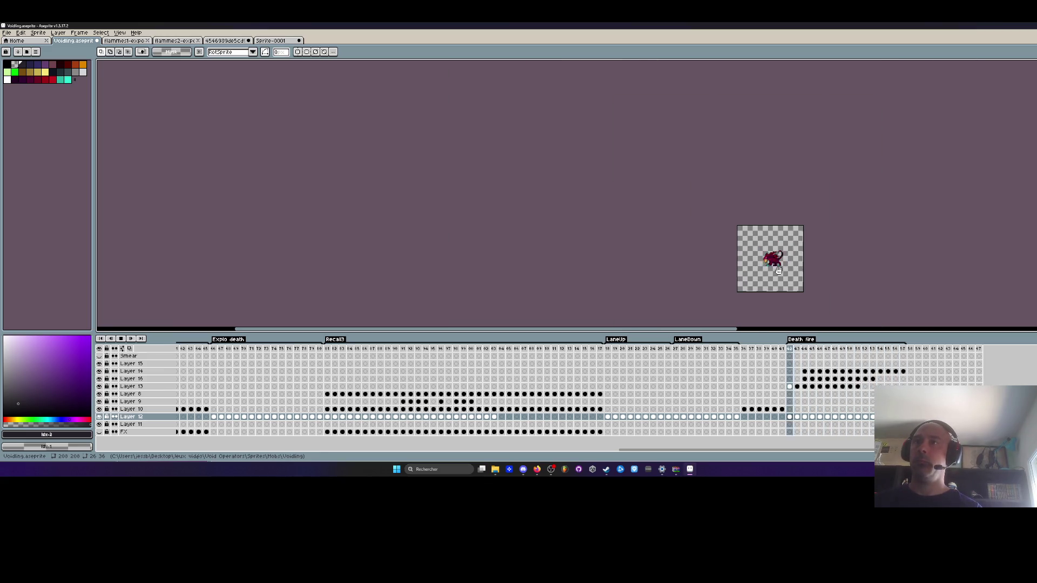
pyautogui.scroll(3, 778, 270)
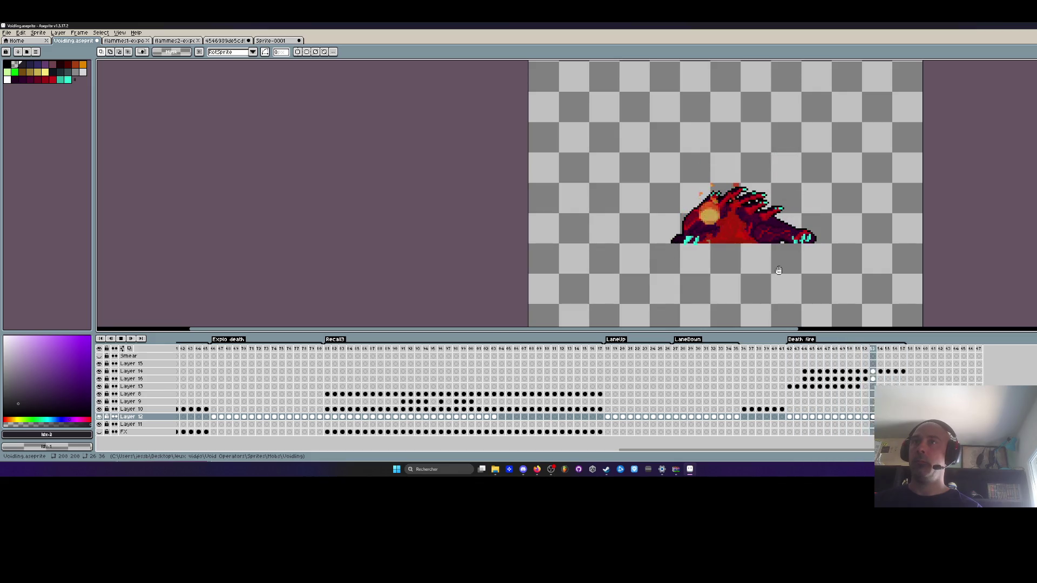
pyautogui.click(822, 356)
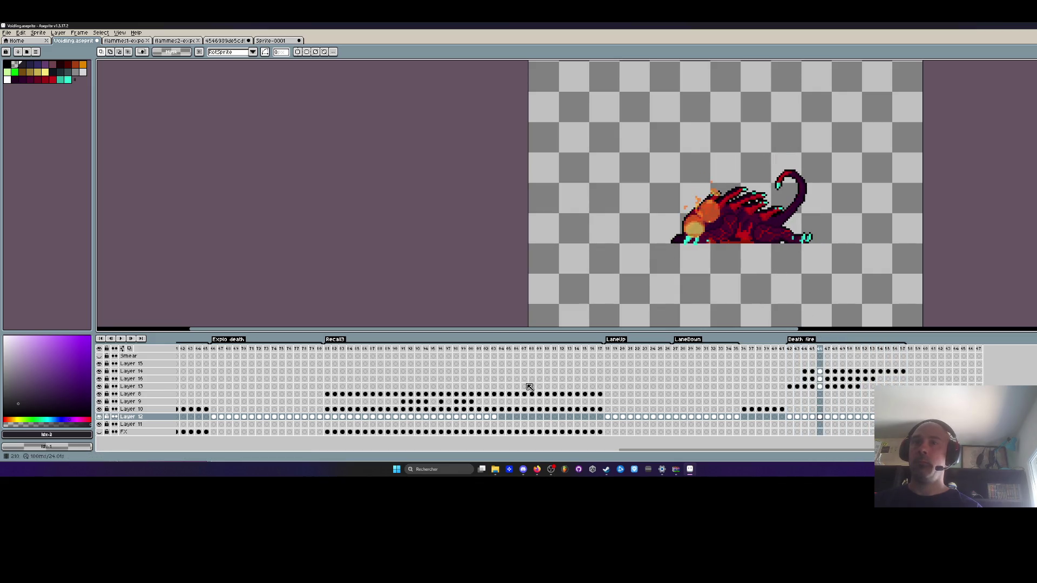
pyautogui.click(153, 387)
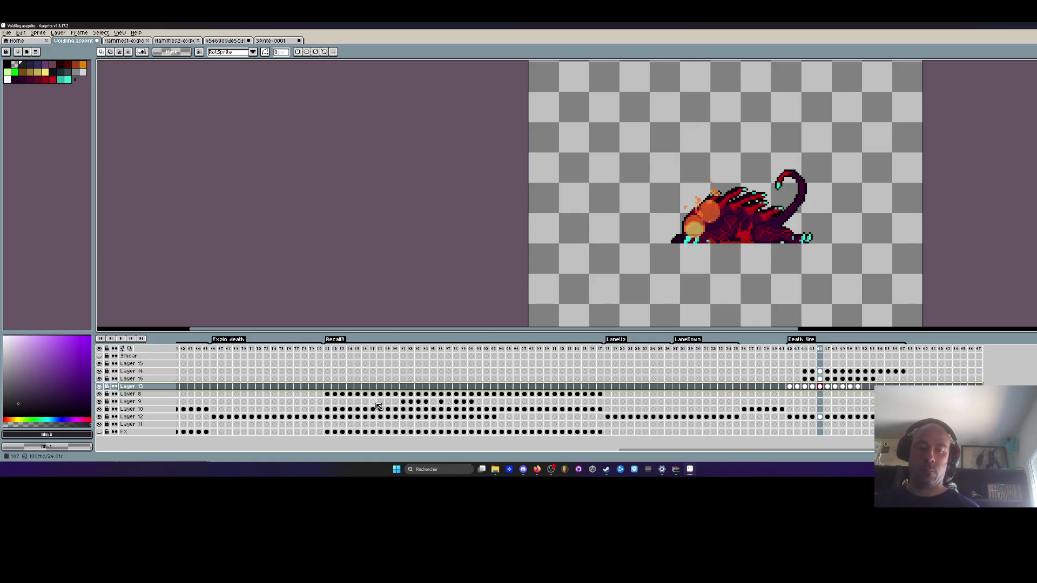
pyautogui.hotkey('shift', 'n')
# Cut the Layer 16 fire cels and place the flame on Layer 17 across frames 46–55.
pyautogui.moveTo(869, 381); pyautogui.dragTo(807, 381)
pyautogui.press('Delete')
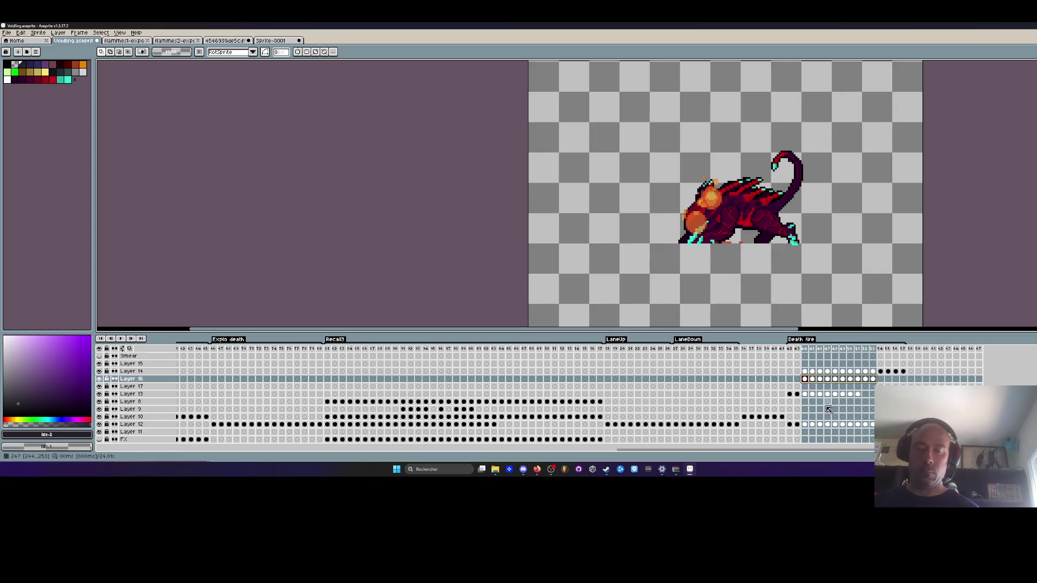
pyautogui.click(819, 387)
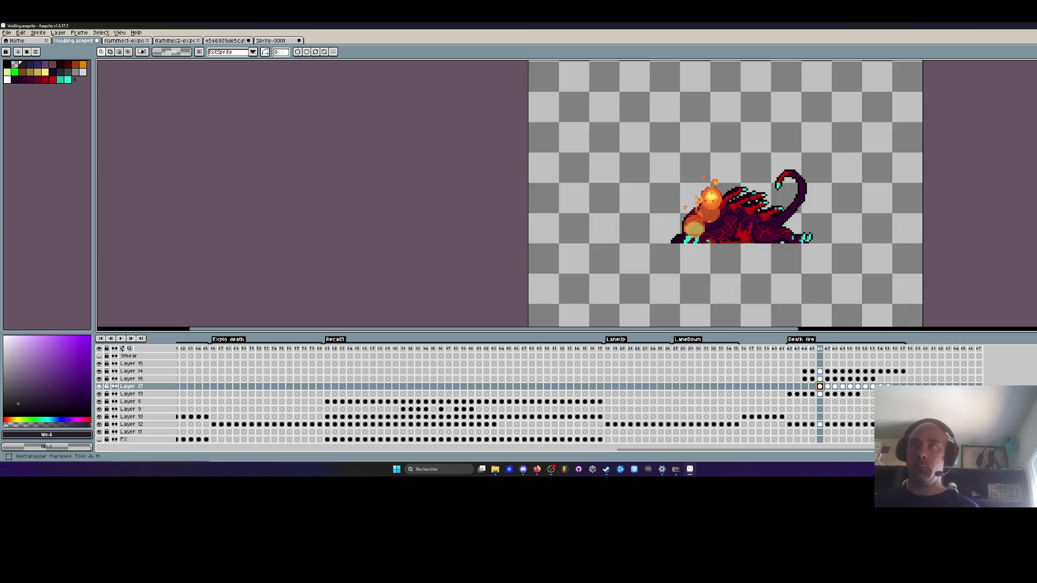
pyautogui.moveTo(891, 348); pyautogui.dragTo(820, 349)
pyautogui.scroll(1, 752, 158)
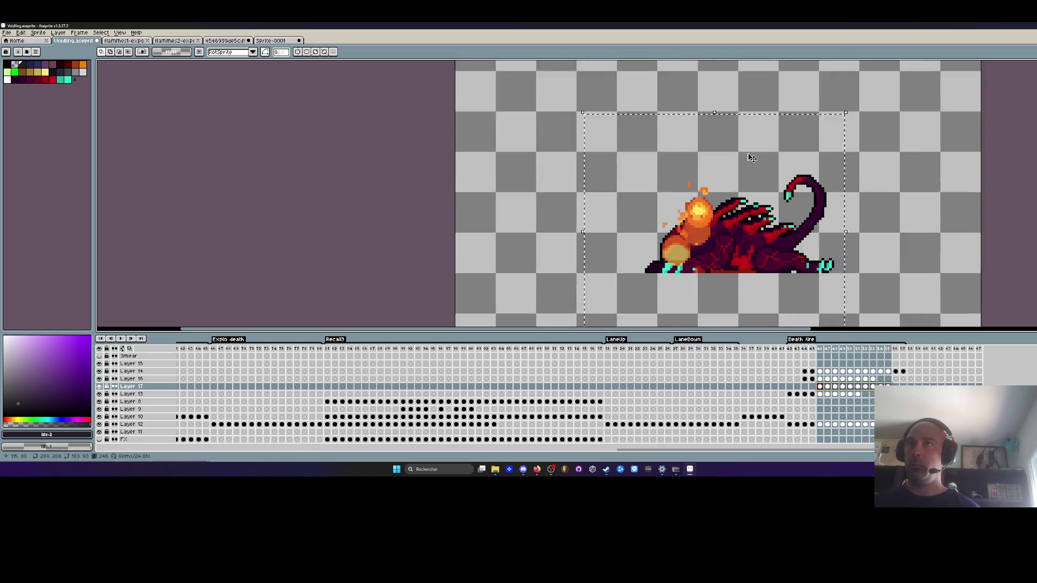
pyautogui.scroll(1, 752, 158)
pyautogui.click(763, 266)
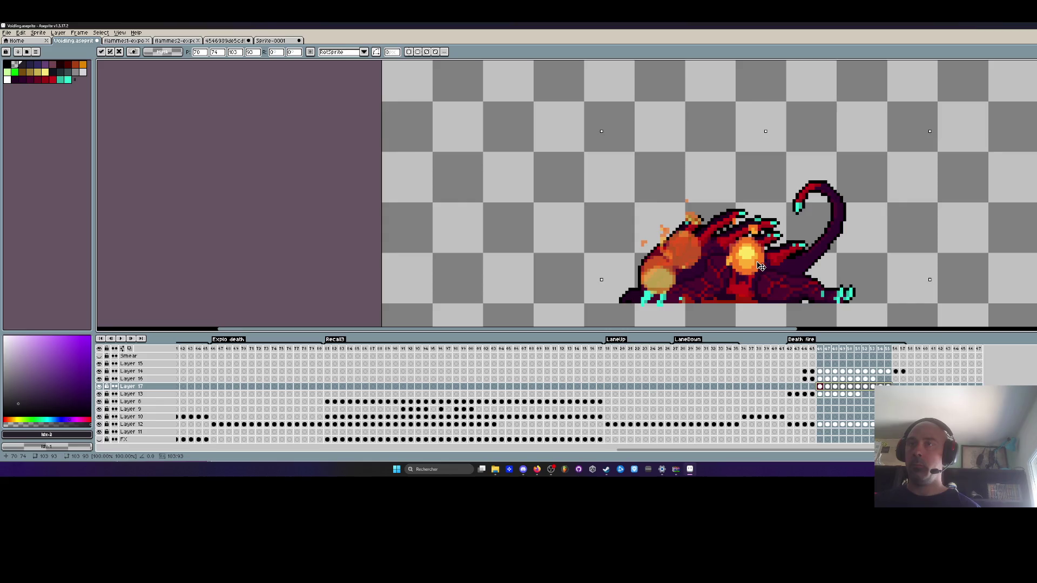
pyautogui.scroll(-1, 760, 268)
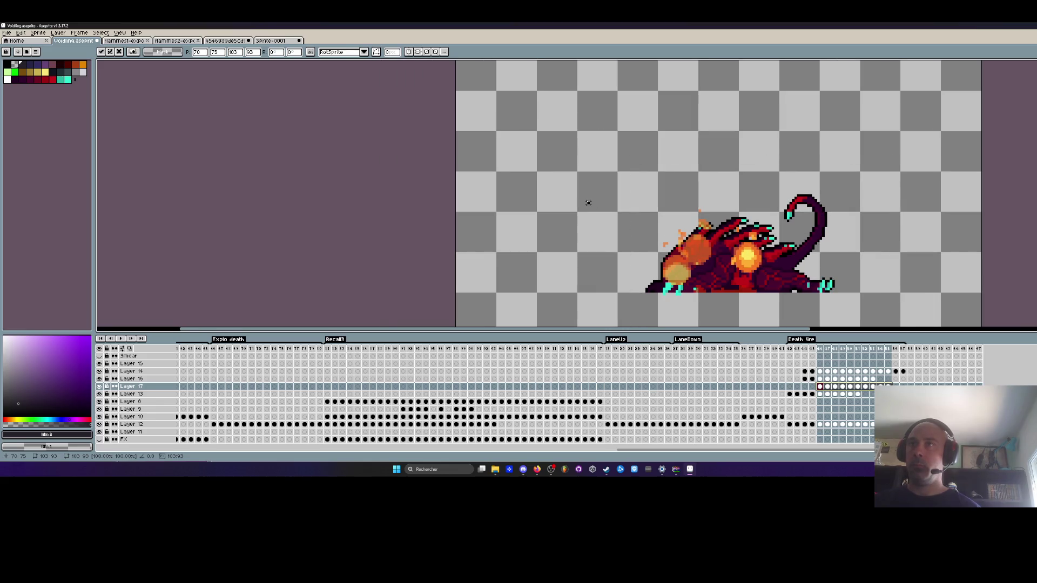
pyautogui.click(631, 241)
# Replay the Death fire animation to check the flame, then select and undo a chest-area selection.
pyautogui.press('Return')
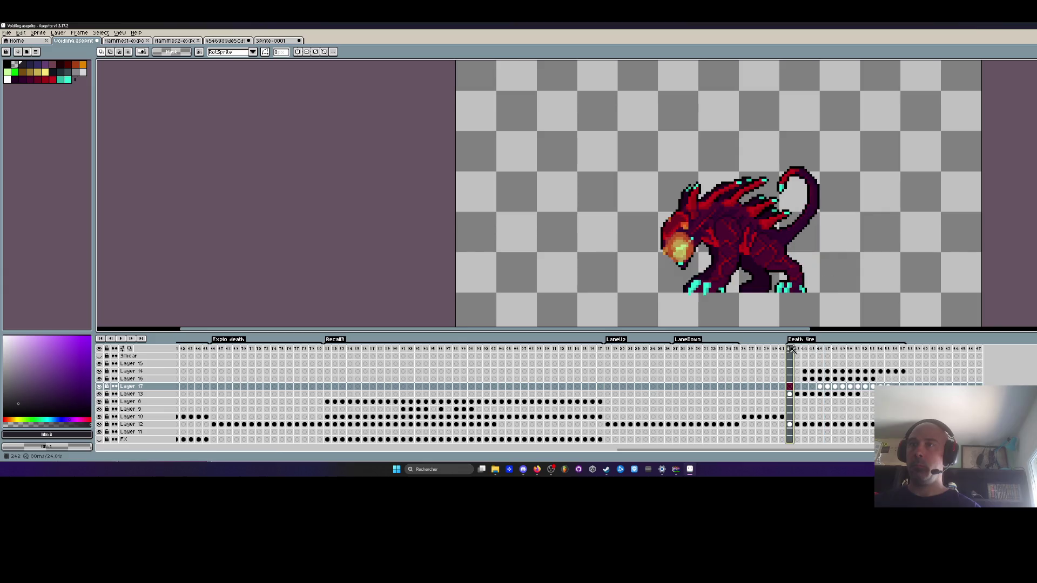
pyautogui.press('Return')
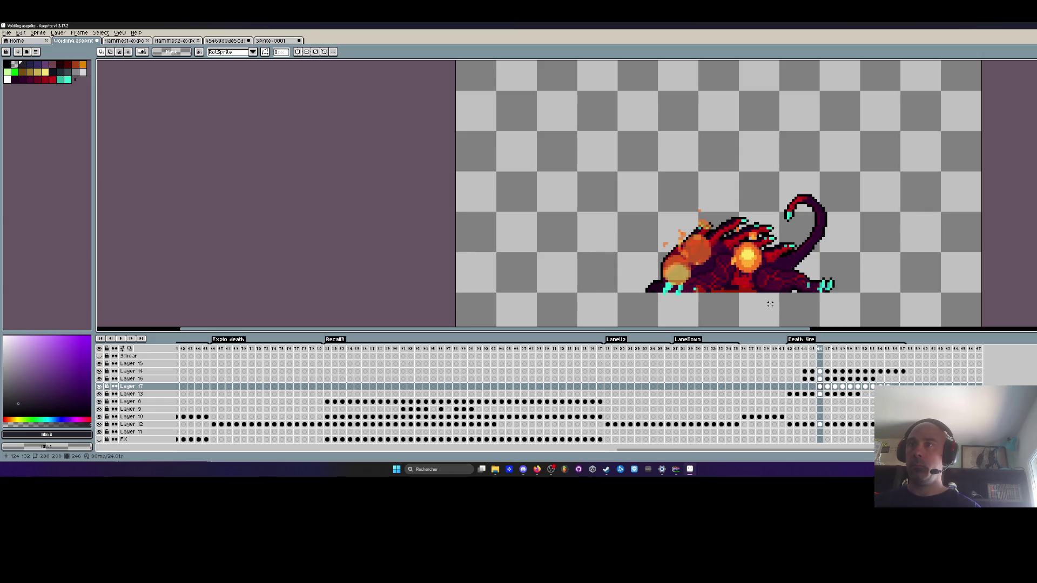
pyautogui.scroll(1, 770, 304)
pyautogui.moveTo(777, 295); pyautogui.dragTo(717, 209)
pyautogui.hotkey('ctrl', 'd')
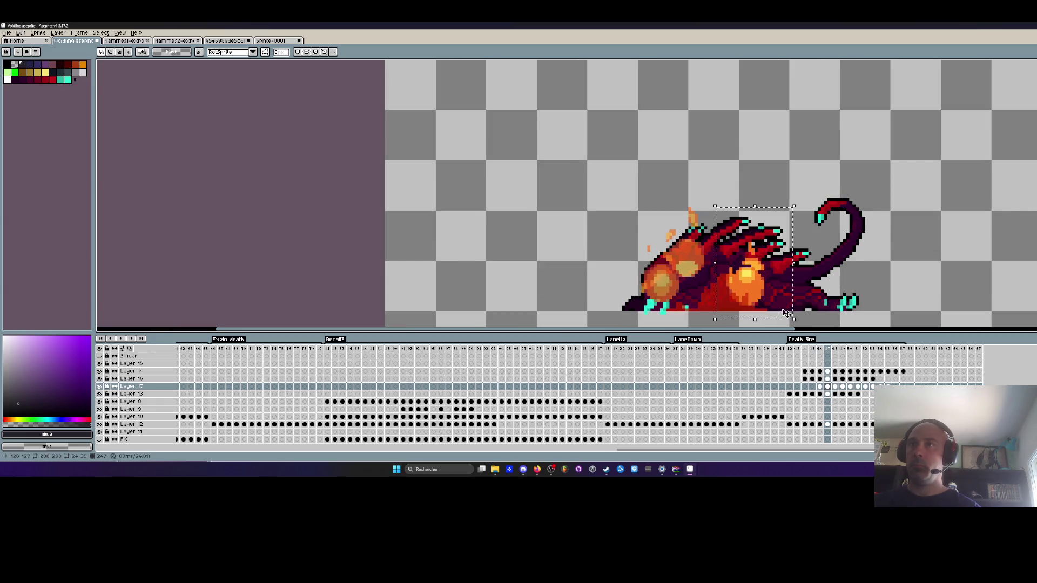
pyautogui.hotkey('ctrl', 'z')
pyautogui.hotkey('ctrl', 'z')
pyautogui.hotkey('ctrl', 'd')
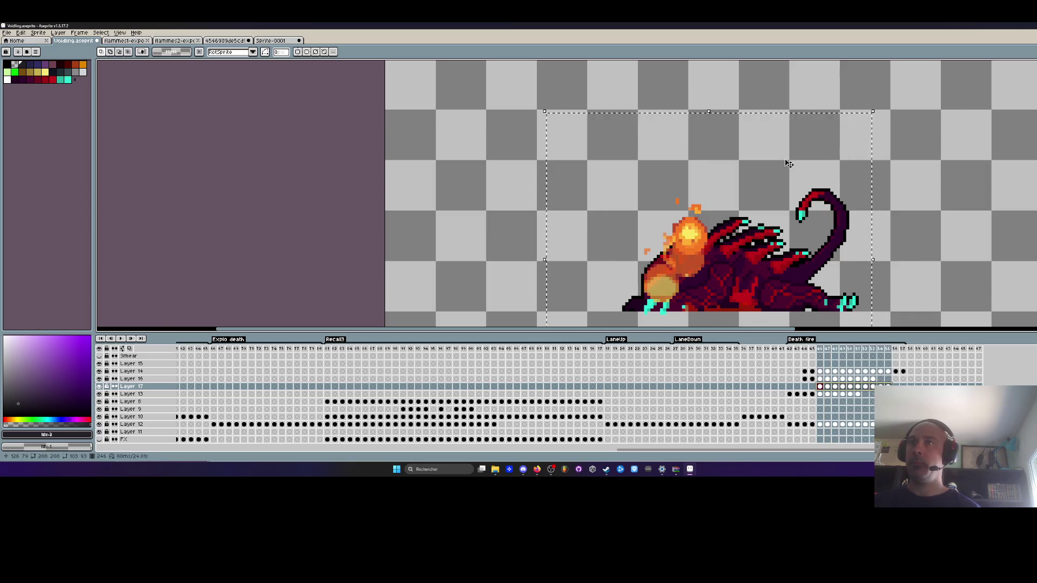
pyautogui.scroll(-1, 621, 221)
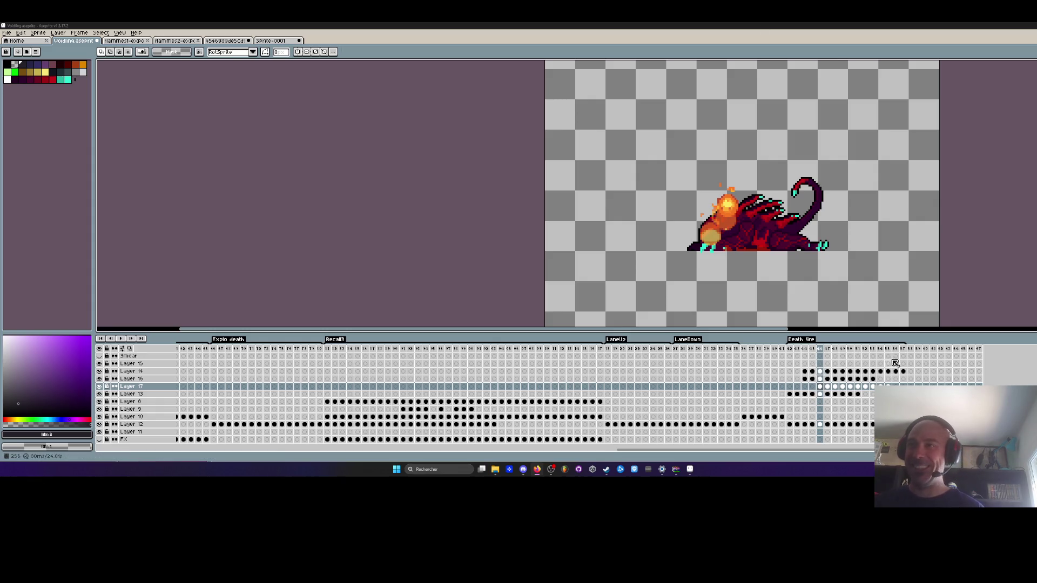
# Undo and redo a cel-range selection, then paste the fire blob onto Layer 17's next frame.
pyautogui.moveTo(820, 393)
pyautogui.mouseDown()
pyautogui.moveTo(879, 395)
pyautogui.moveTo(847, 395)
pyautogui.mouseUp()
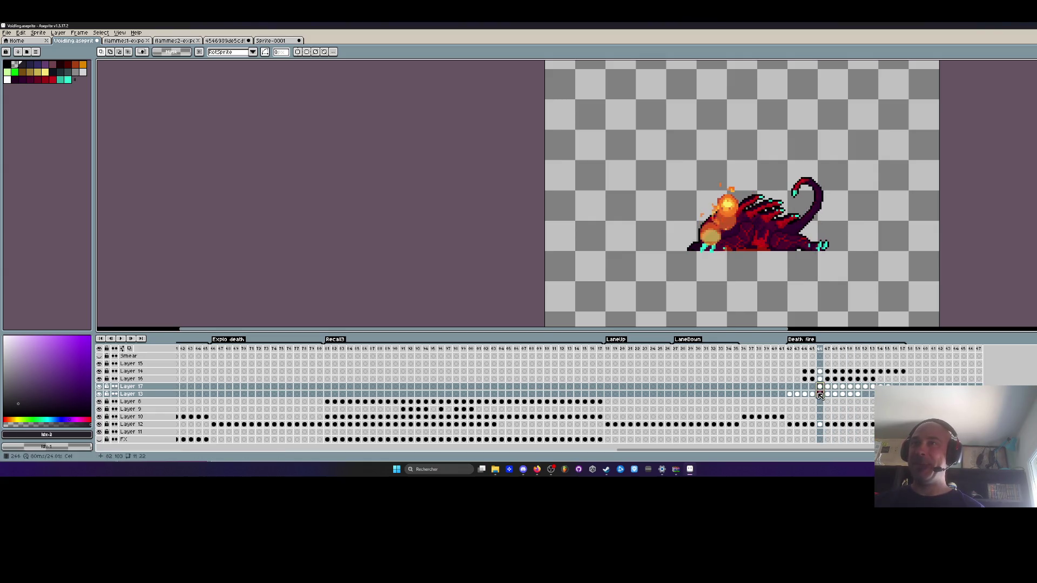
pyautogui.hotkey('ctrl', 'z')
pyautogui.hotkey('ctrl', 'z')
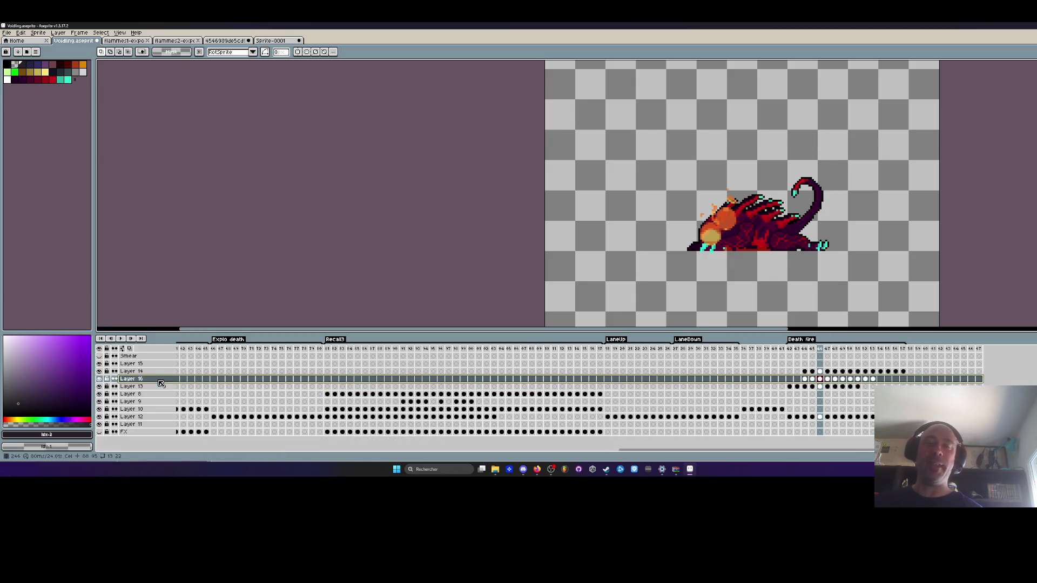
pyautogui.hotkey('ctrl', 'y')
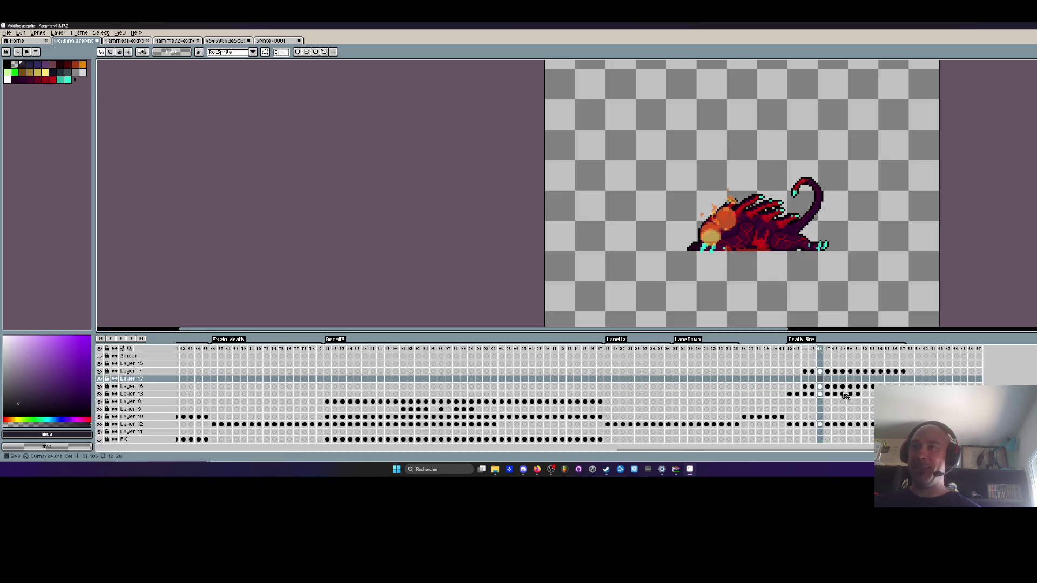
pyautogui.moveTo(869, 388); pyautogui.dragTo(808, 394)
pyautogui.click(808, 394)
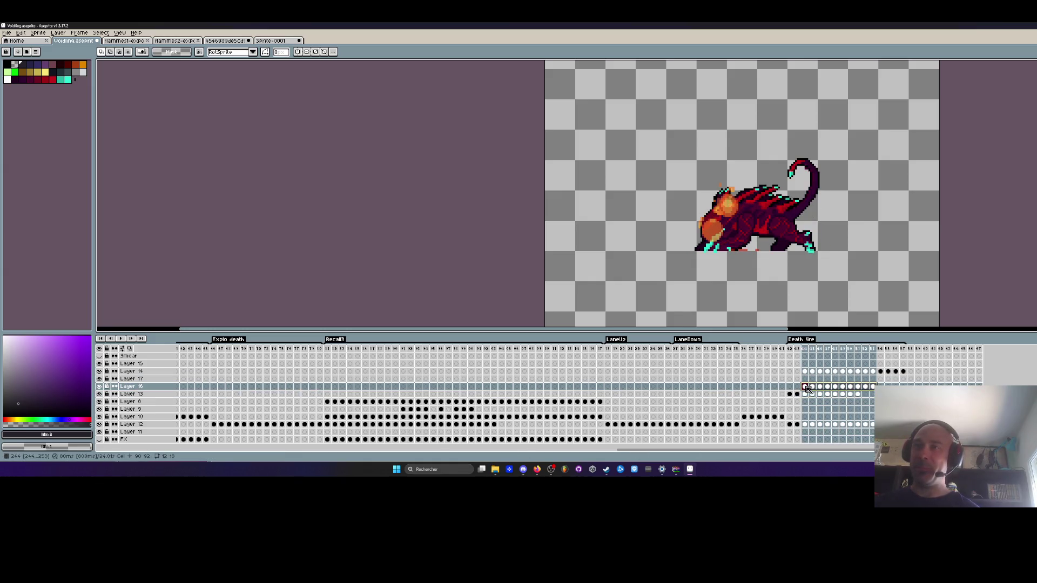
pyautogui.click(825, 385)
pyautogui.click(819, 378)
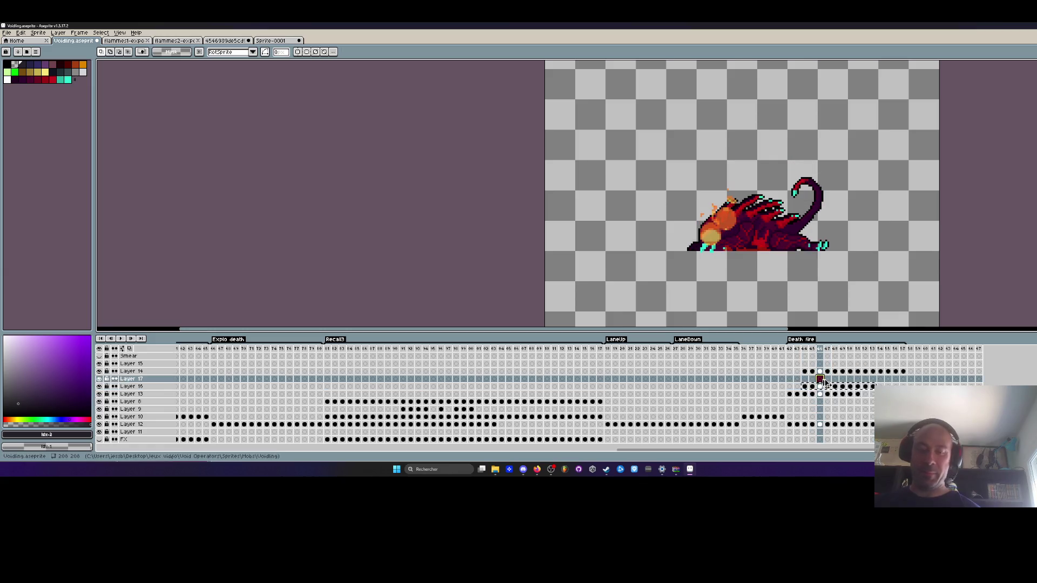
pyautogui.scroll(-1, 762, 258)
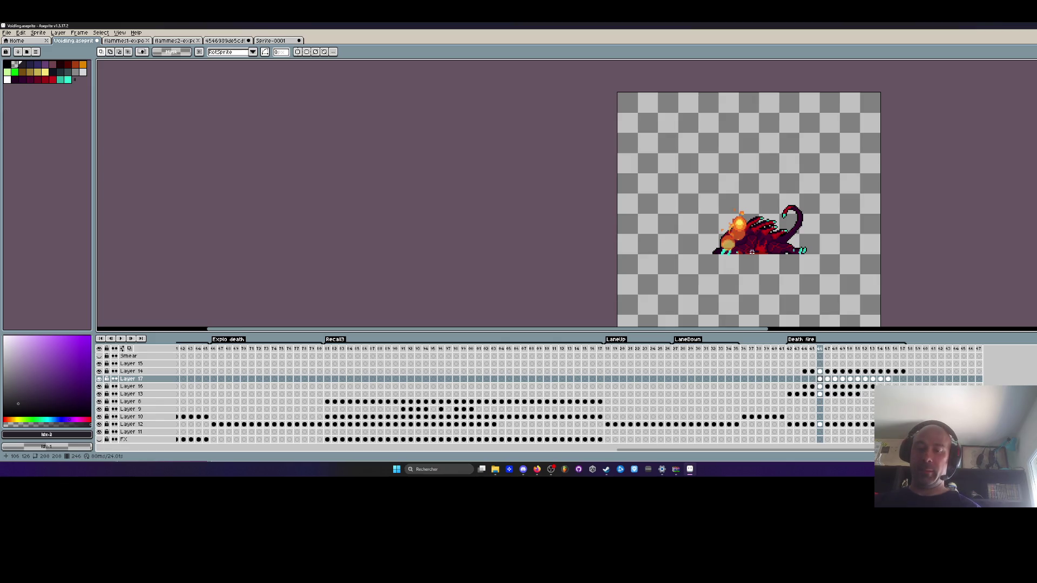
pyautogui.hotkey('ctrl', 'v')
# Paste the fire cel across Layer 17's death-fire frames, shift the blob right and down, and preview.
pyautogui.moveTo(893, 380); pyautogui.dragTo(820, 380)
pyautogui.scroll(2, 736, 238)
pyautogui.moveTo(720, 206); pyautogui.dragTo(766, 240)
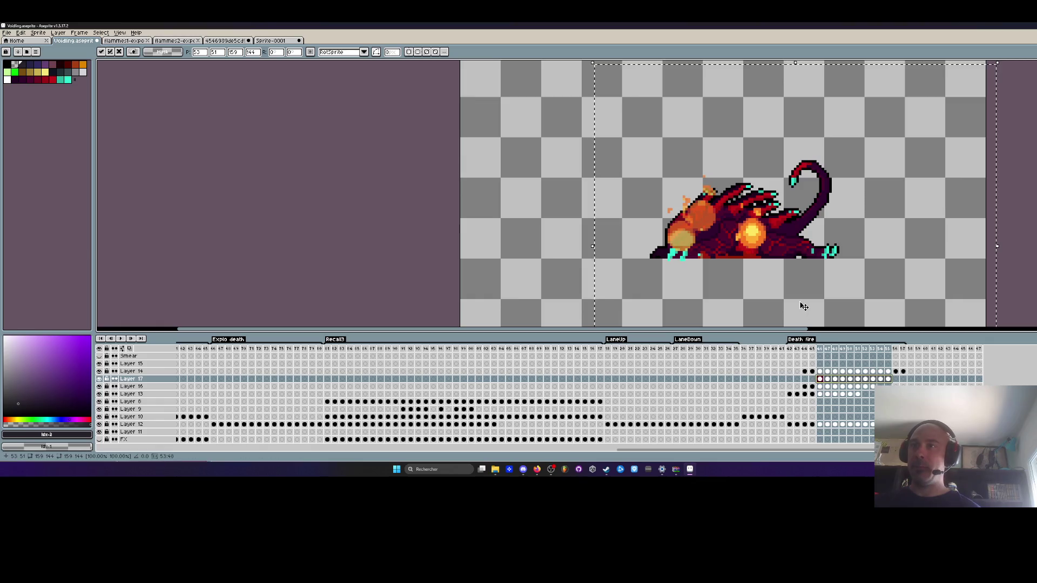
pyautogui.click(486, 225)
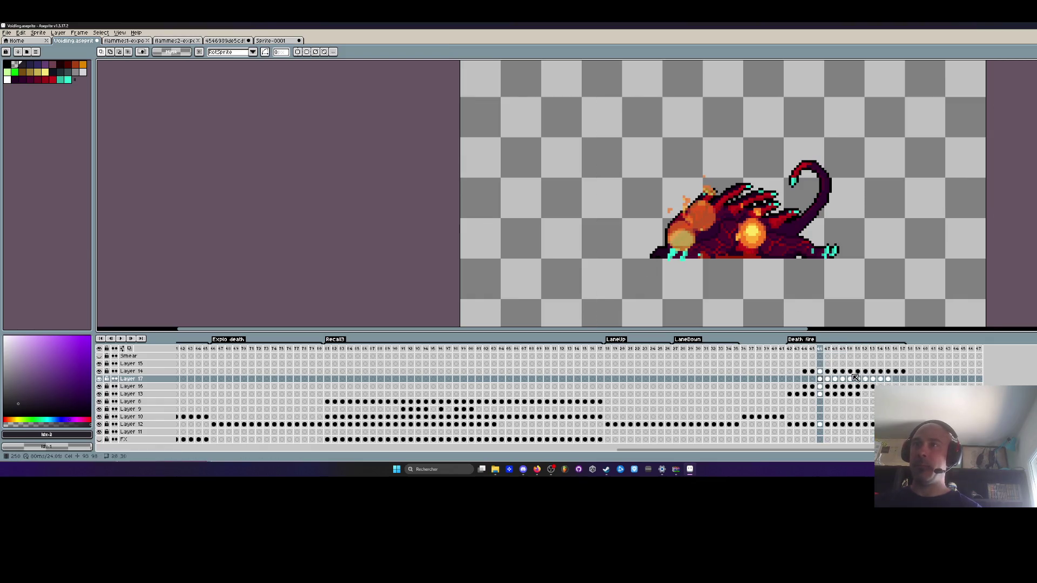
pyautogui.press('Return')
pyautogui.press('Return')
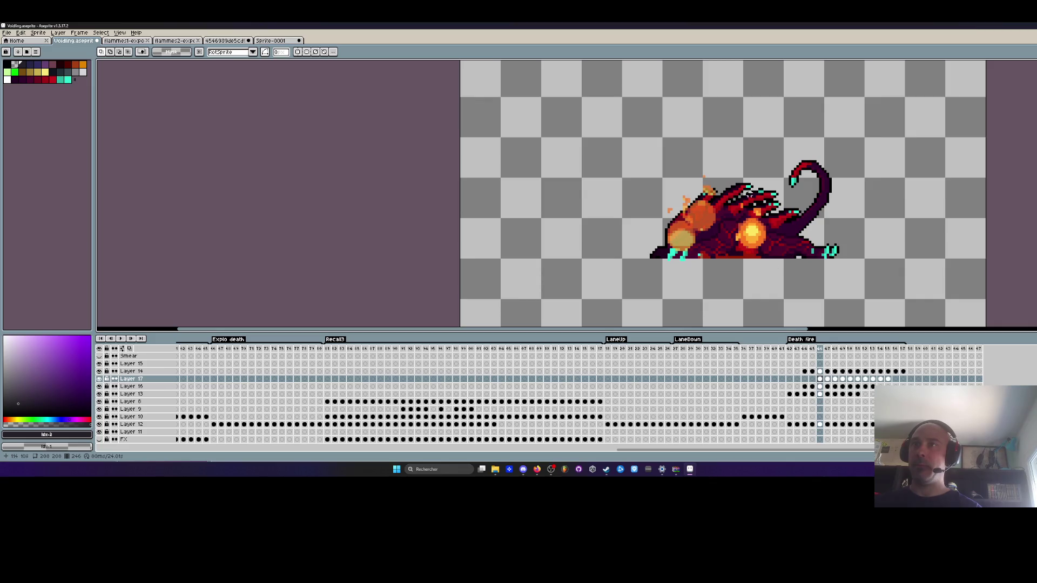
# On the next frame, move the fire orb up about 30 px.
pyautogui.press('Right')
pyautogui.moveTo(726, 165)
pyautogui.mouseDown()
pyautogui.moveTo(789, 267)
pyautogui.moveTo(816, 285)
pyautogui.mouseUp()
pyautogui.scroll(1, 756, 248)
pyautogui.click(762, 243)
pyautogui.moveTo(762, 242); pyautogui.dragTo(762, 227)
pyautogui.click(957, 199)
pyautogui.moveTo(729, 165); pyautogui.dragTo(790, 258)
# On the following frame, trim the orb's top edge and nudge it down a pixel.
pyautogui.press('Right')
pyautogui.moveTo(728, 148)
pyautogui.mouseDown()
pyautogui.moveTo(765, 233)
pyautogui.moveTo(816, 277)
pyautogui.mouseUp()
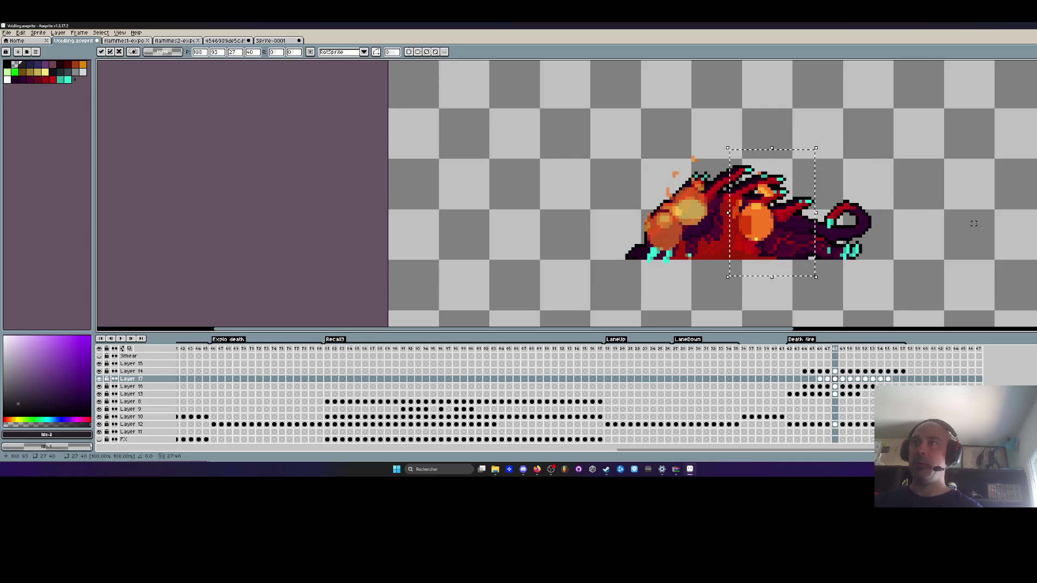
pyautogui.moveTo(771, 147); pyautogui.dragTo(771, 170)
pyautogui.moveTo(759, 233); pyautogui.dragTo(763, 236)
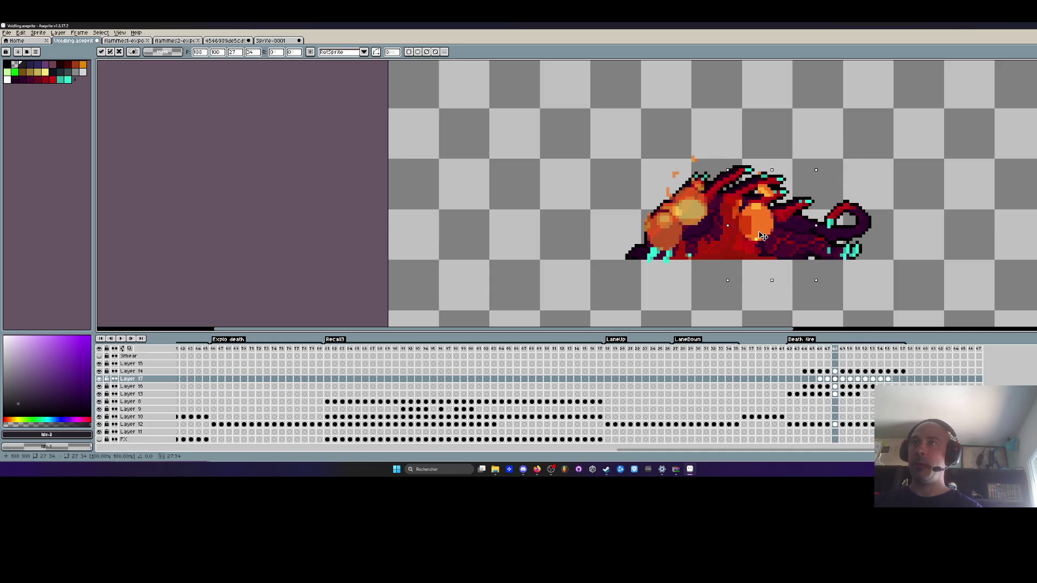
pyautogui.click(964, 229)
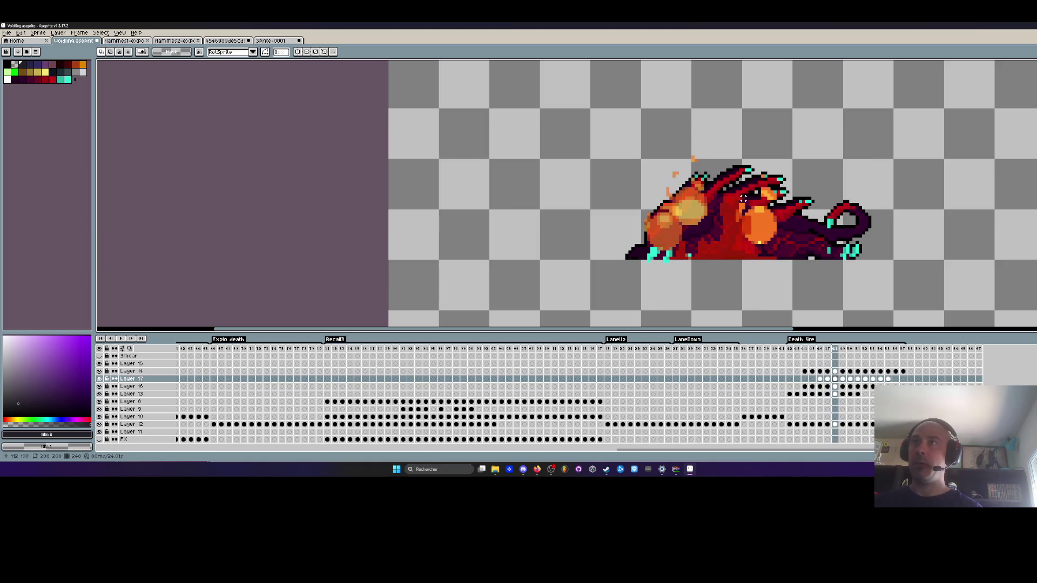
# Fine-tune the fire glow's placement on that frame and commit it.
pyautogui.moveTo(793, 249); pyautogui.dragTo(792, 249)
pyautogui.click(757, 235)
pyautogui.click(929, 224)
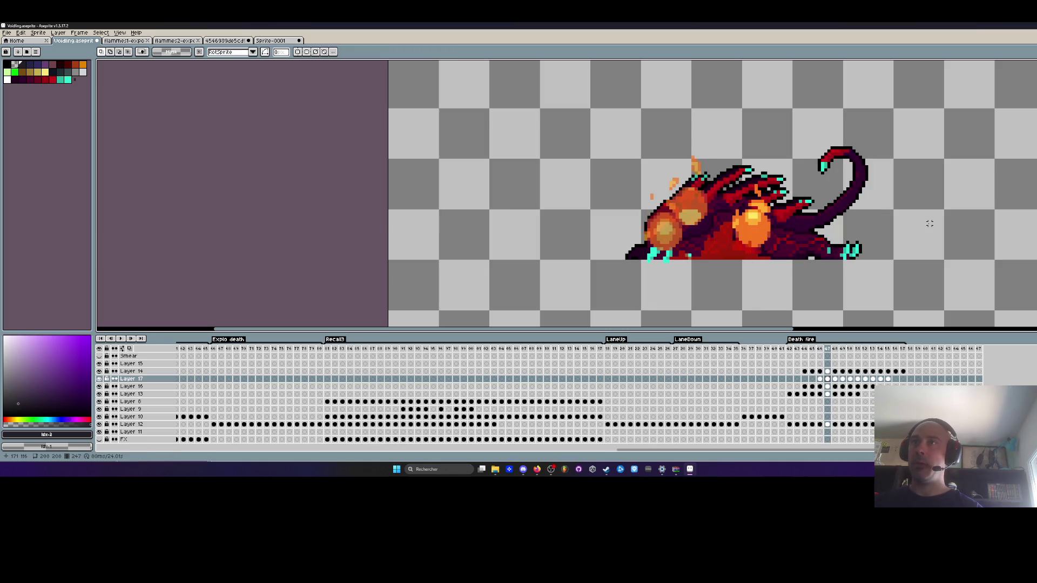
pyautogui.click(759, 241)
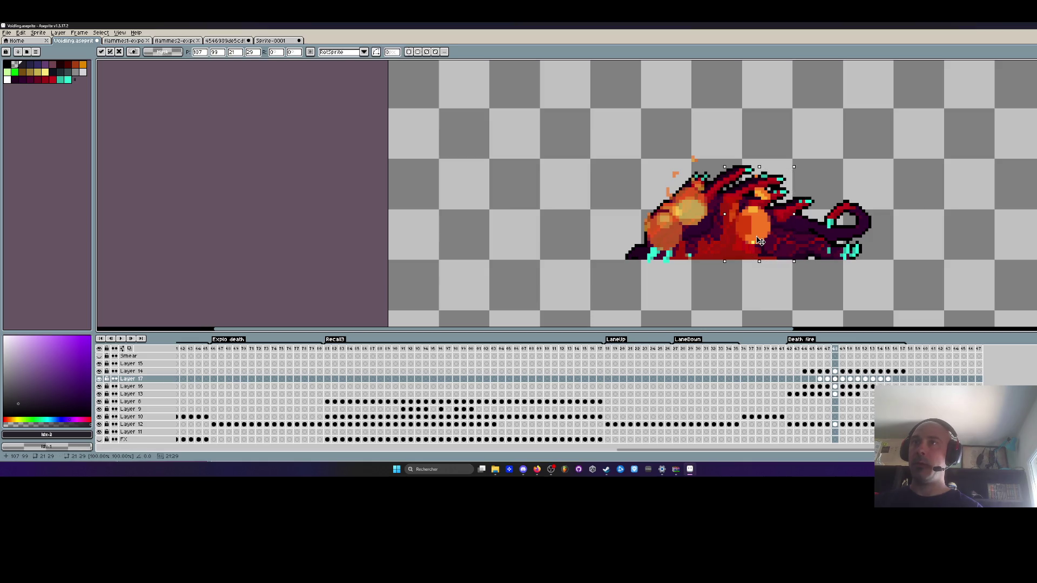
pyautogui.press('Return')
# Reposition the fire glow on the next two frames to follow the collapsing body.
pyautogui.press('Right')
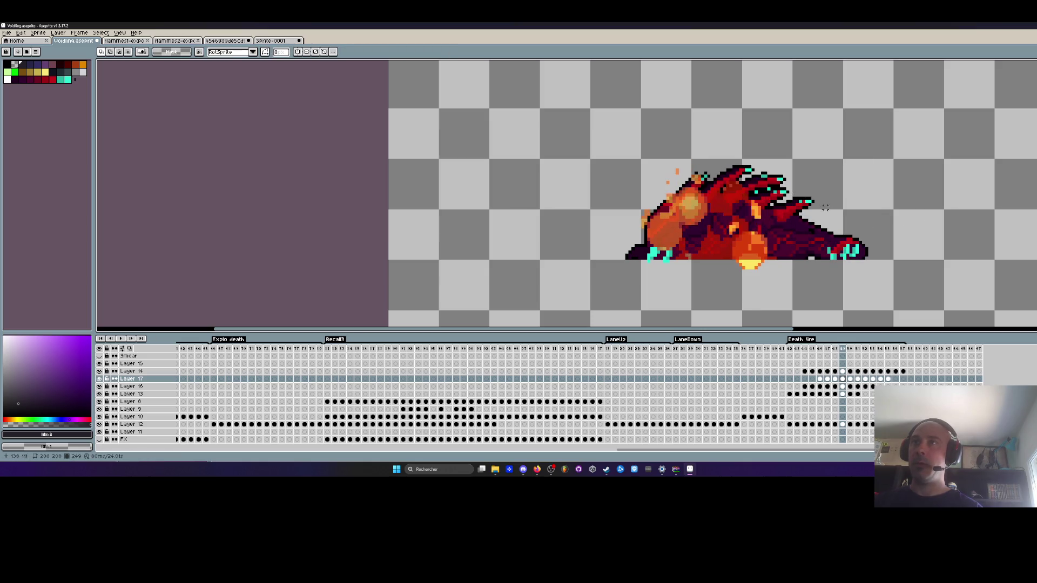
pyautogui.moveTo(721, 167); pyautogui.dragTo(793, 299)
pyautogui.click(757, 254)
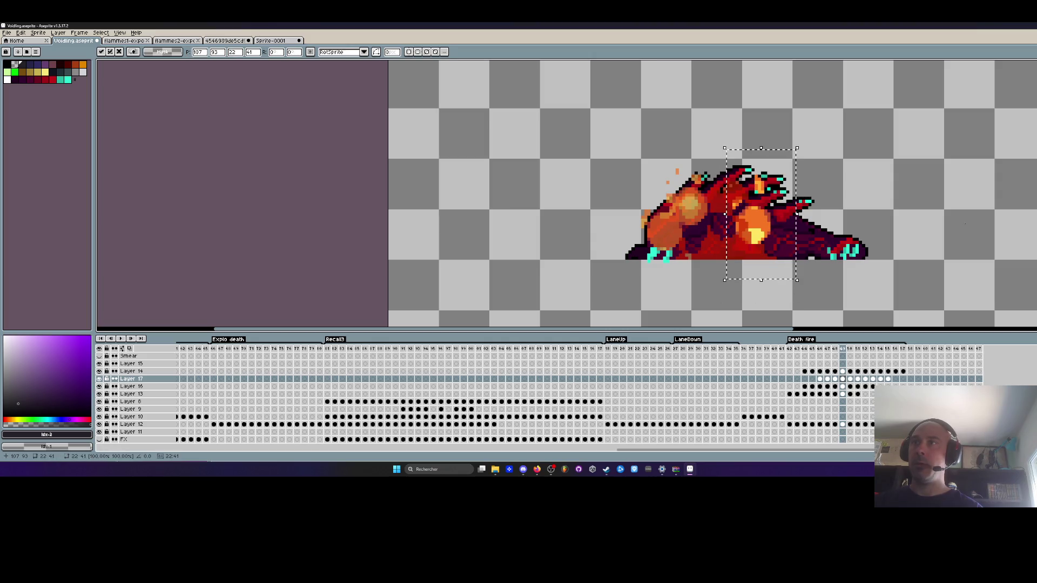
pyautogui.click(864, 223)
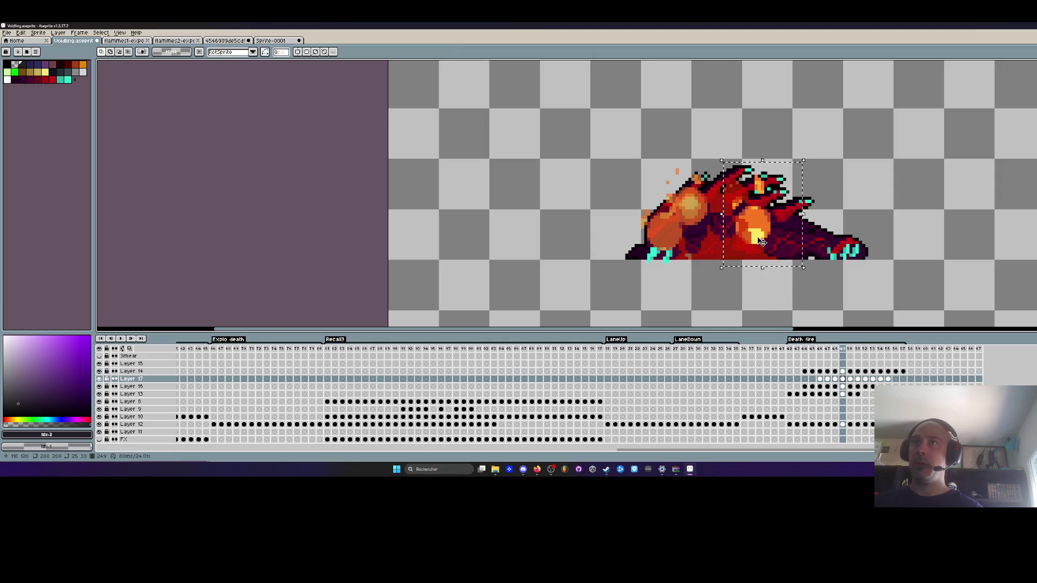
pyautogui.press('Right')
pyautogui.moveTo(731, 150); pyautogui.dragTo(809, 293)
pyautogui.click(765, 245)
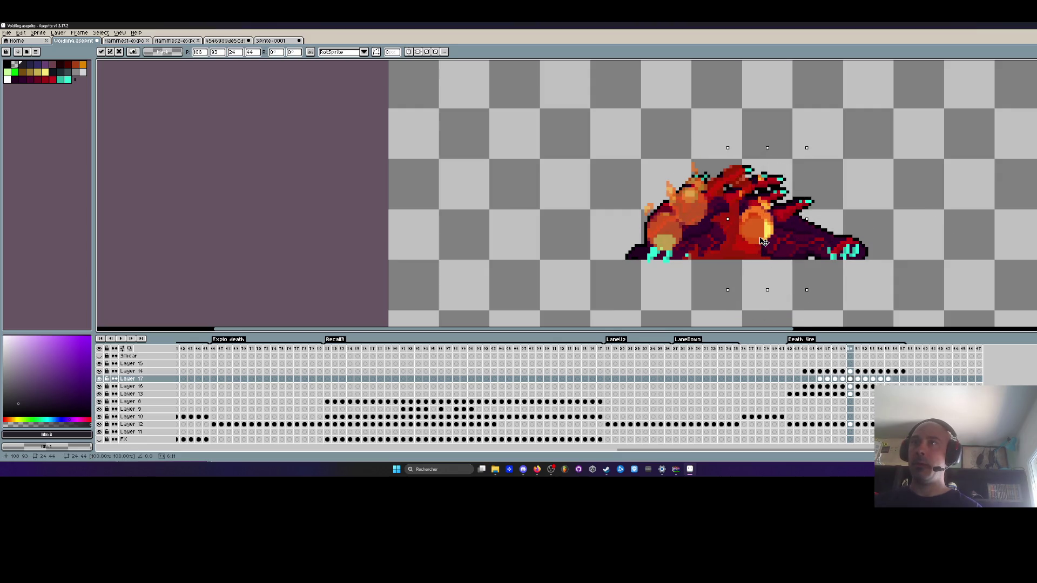
pyautogui.press('Return')
# Place the glow near the head, then move the fire pixels up on the next frame.
pyautogui.moveTo(730, 161); pyautogui.dragTo(787, 259)
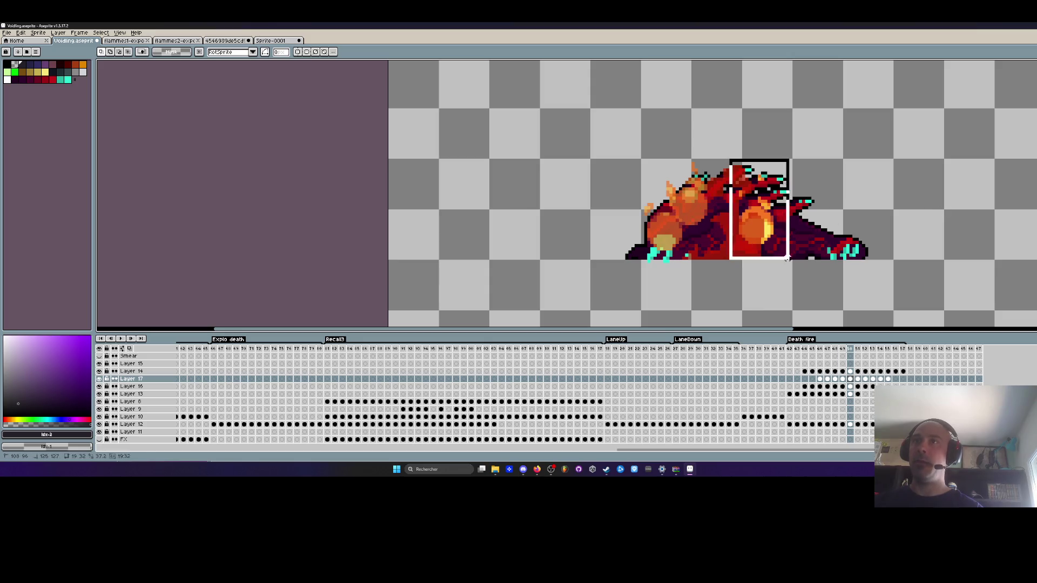
pyautogui.click(760, 244)
pyautogui.press('Return')
pyautogui.press('Left')
pyautogui.press('Right')
pyautogui.press('Right')
pyautogui.moveTo(737, 215); pyautogui.dragTo(794, 306)
pyautogui.moveTo(766, 270)
pyautogui.mouseDown()
pyautogui.moveTo(766, 241)
pyautogui.moveTo(752, 247)
pyautogui.mouseUp()
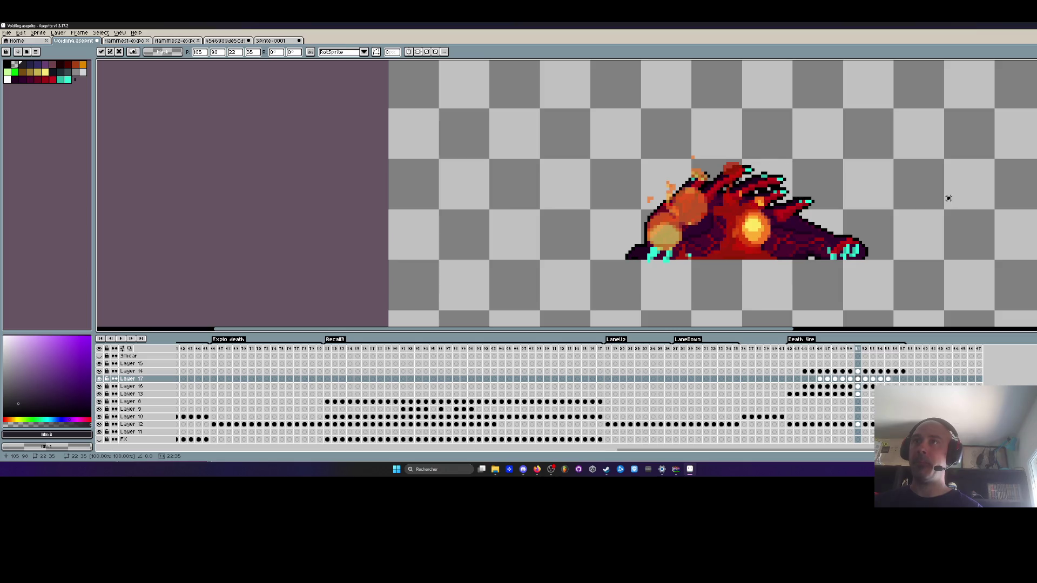
pyautogui.press('Return')
# Raise the fire blob on the next frame and drop a selection over the creature's head.
pyautogui.press('Right')
pyautogui.moveTo(730, 197); pyautogui.dragTo(806, 300)
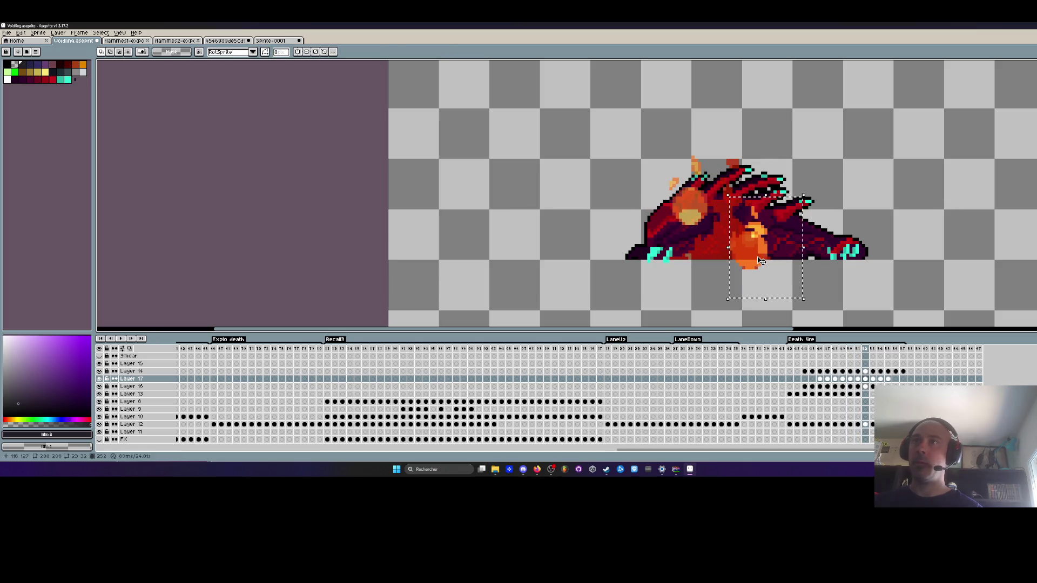
pyautogui.moveTo(761, 259); pyautogui.dragTo(767, 237)
pyautogui.click(951, 198)
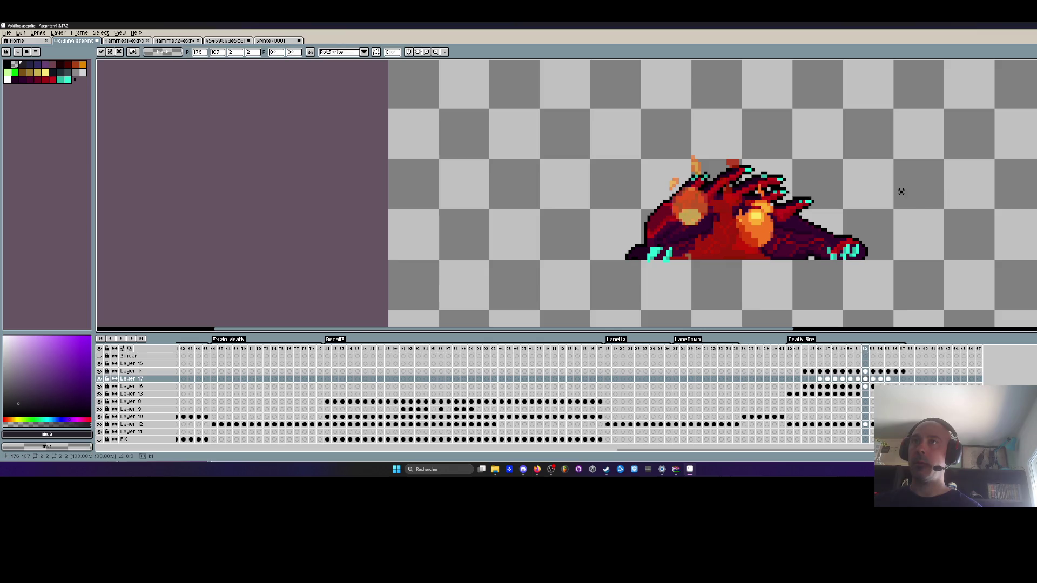
pyautogui.press('Left')
pyautogui.press('Right')
pyautogui.moveTo(711, 172); pyautogui.dragTo(776, 236)
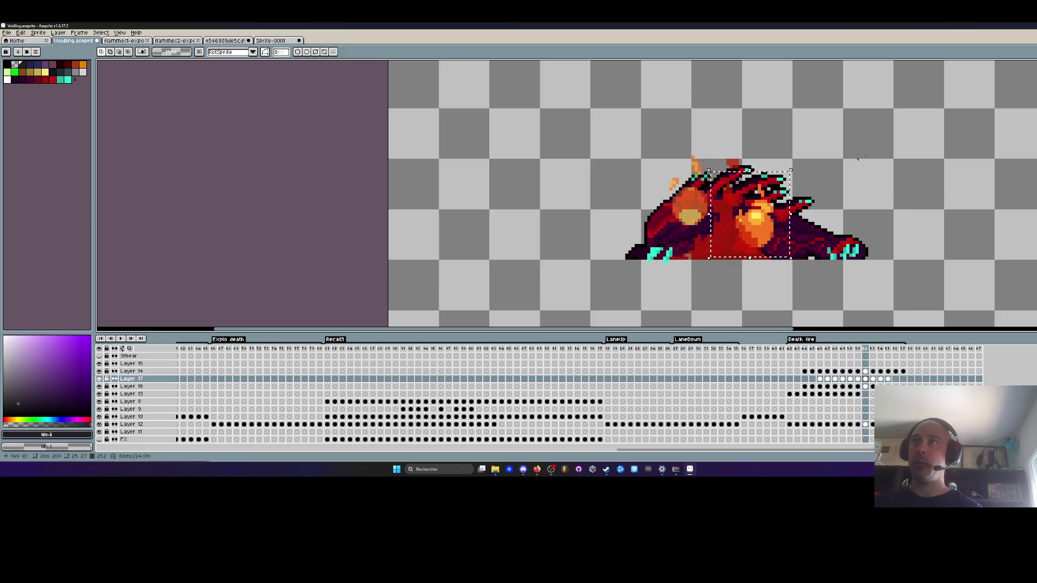
pyautogui.click(889, 189)
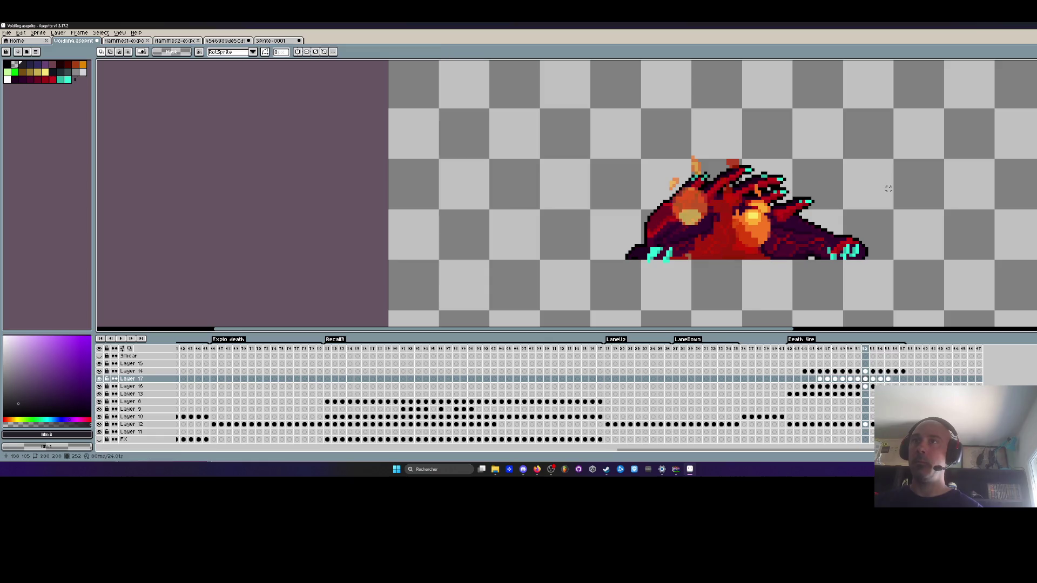
# Reposition the fire and glow over the creature's body on the next frame.
pyautogui.press('Right')
pyautogui.moveTo(731, 190)
pyautogui.mouseDown()
pyautogui.moveTo(787, 282)
pyautogui.moveTo(767, 229)
pyautogui.mouseUp()
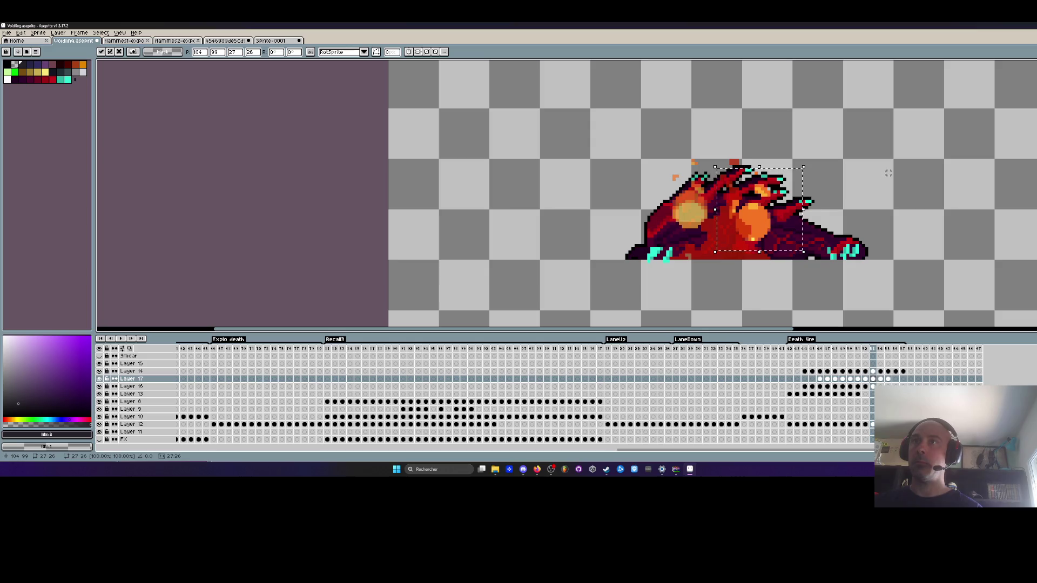
pyautogui.press('Return')
pyautogui.press('Left')
pyautogui.press('Right')
pyautogui.moveTo(724, 180); pyautogui.dragTo(801, 265)
pyautogui.click(761, 232)
pyautogui.press('Return')
# Compare adjacent frames, then nudge the fire slightly on the next frame.
pyautogui.press('Left')
pyautogui.press('Left')
pyautogui.press('Right')
pyautogui.press('Right')
pyautogui.press('Left')
pyautogui.press('Right')
pyautogui.moveTo(724, 161)
pyautogui.mouseDown()
pyautogui.moveTo(775, 220)
pyautogui.moveTo(752, 216)
pyautogui.mouseUp()
pyautogui.press('Return')
# Select and deselect the fire area on the next frame, checking against the previous one.
pyautogui.press('Left')
pyautogui.press('Right')
pyautogui.moveTo(721, 152)
pyautogui.mouseDown()
pyautogui.moveTo(753, 181)
pyautogui.moveTo(800, 261)
pyautogui.mouseUp()
pyautogui.hotkey('ctrl', 'd')
pyautogui.press('Left')
pyautogui.press('Right')
# Adjust a taller area over the glow and flick frames to verify the fire on frame 253.
pyautogui.moveTo(717, 148); pyautogui.dragTo(785, 270)
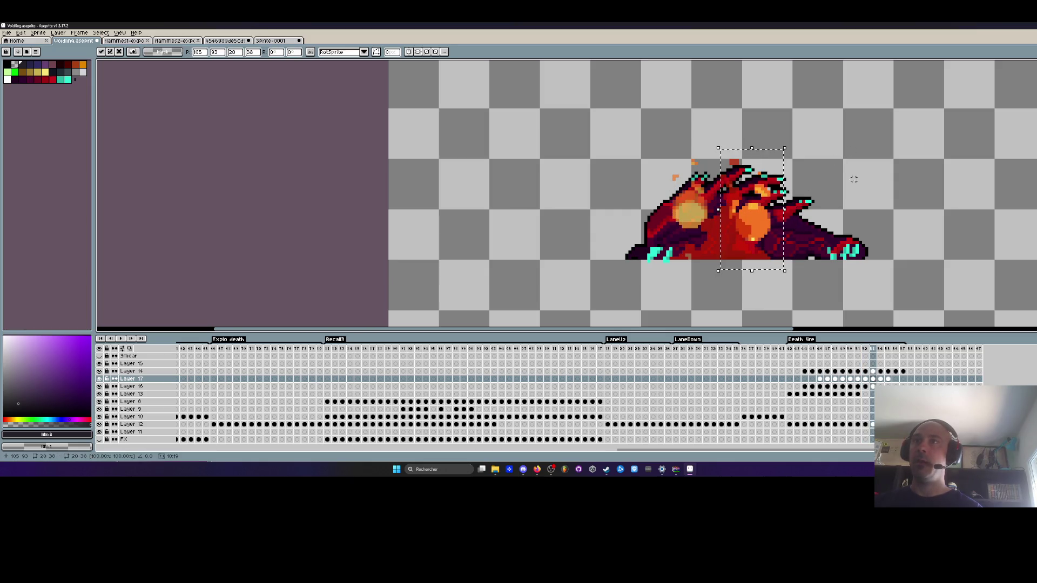
pyautogui.hotkey('ctrl', 'd')
pyautogui.press('Left')
pyautogui.press('Left')
pyautogui.press('Right')
pyautogui.press('Right')
pyautogui.hotkey('ctrl', 'd')
pyautogui.press('Left')
pyautogui.press('Right')
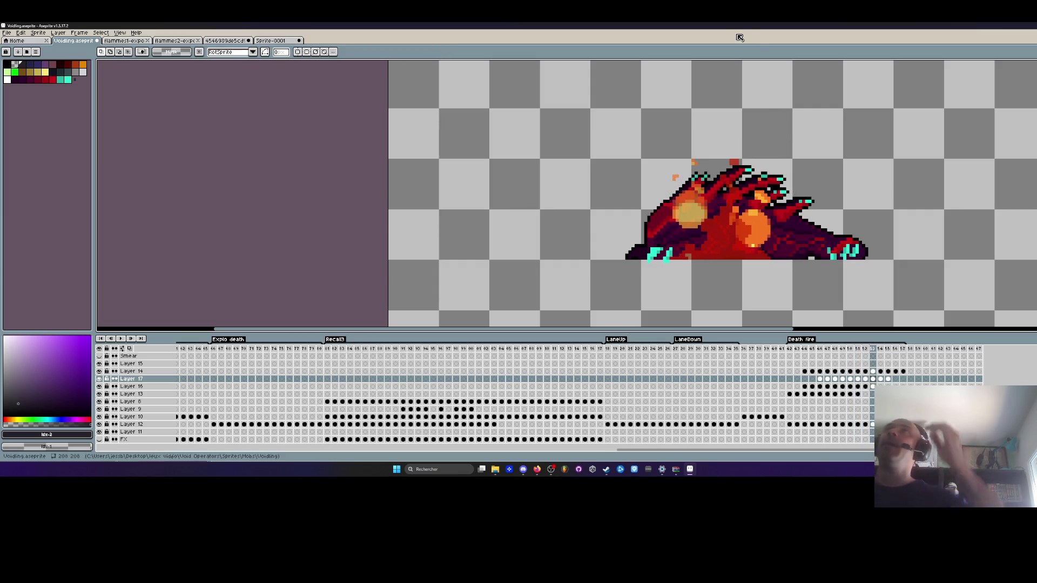